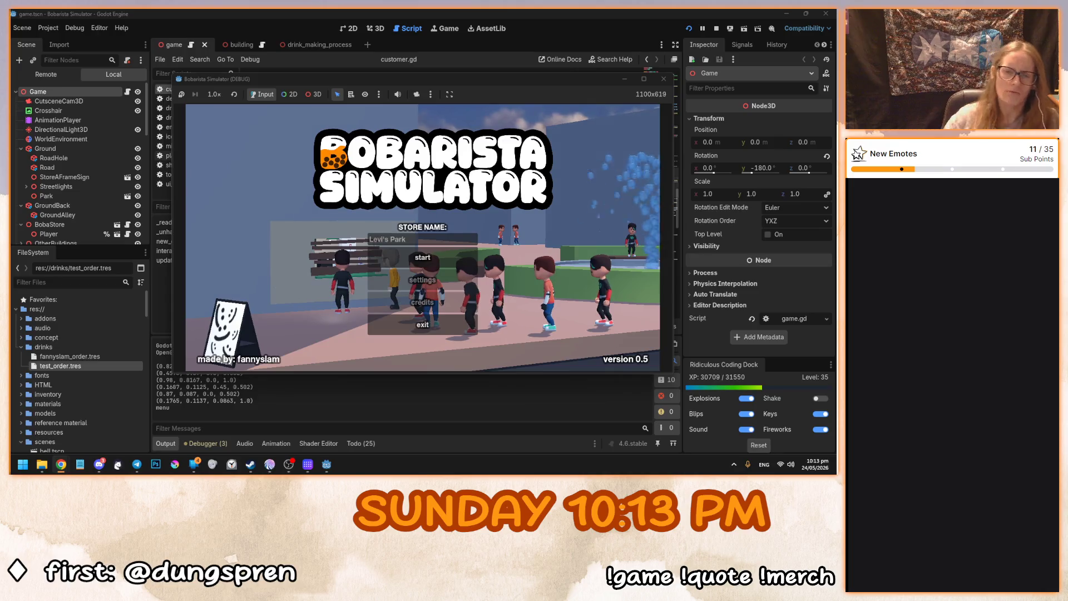
Step: Rename the store to 'h' on the main menu
left_click(432, 240)
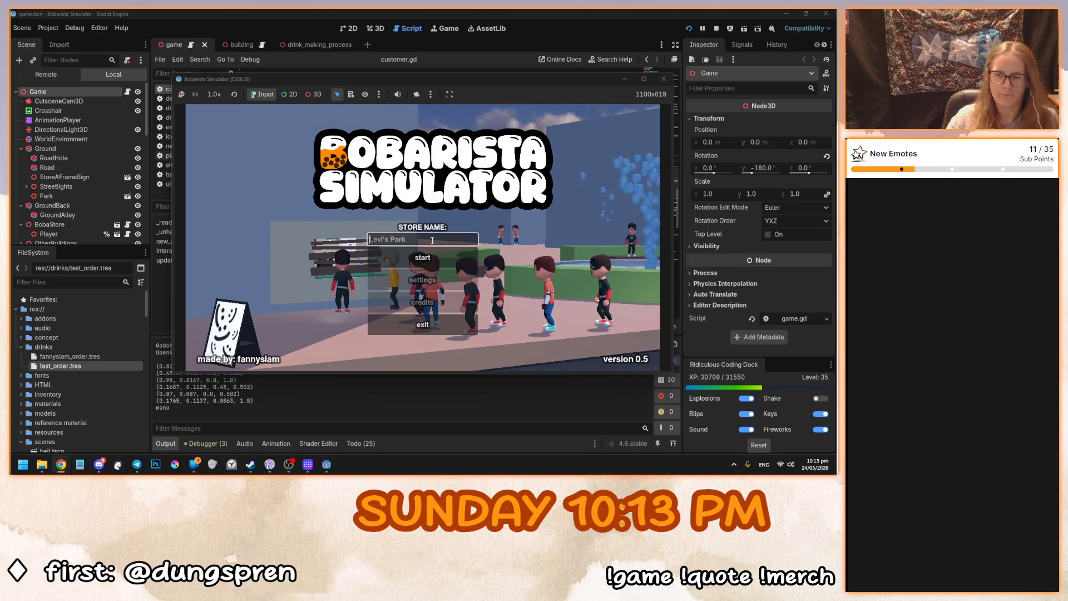
type("hmmmm")
key("Return")
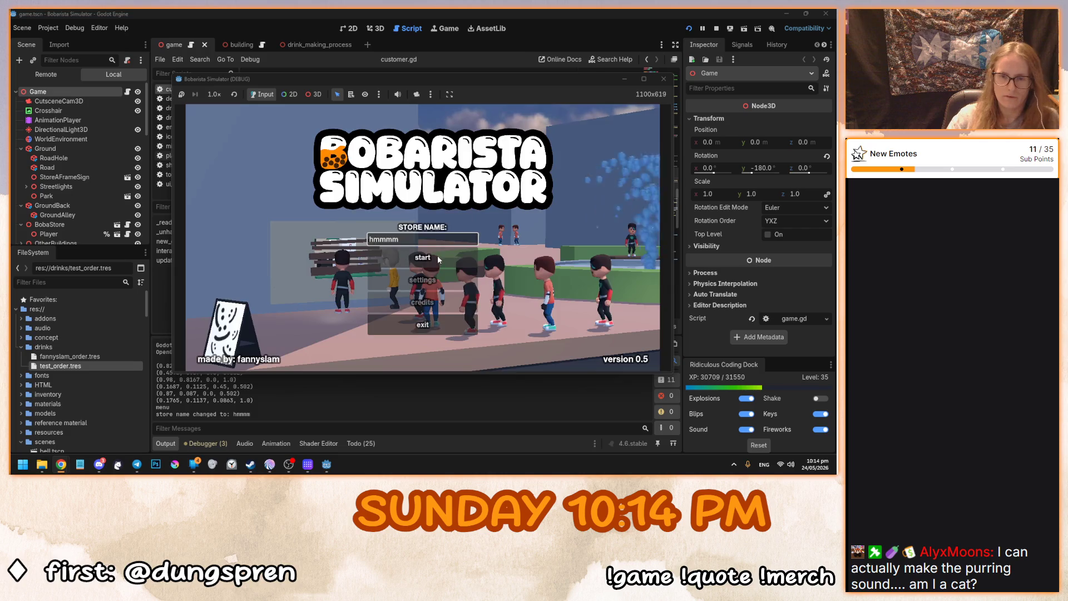
Step: Start the game, pick up a shaker cup from the stack, then stop the run
left_click(438, 259)
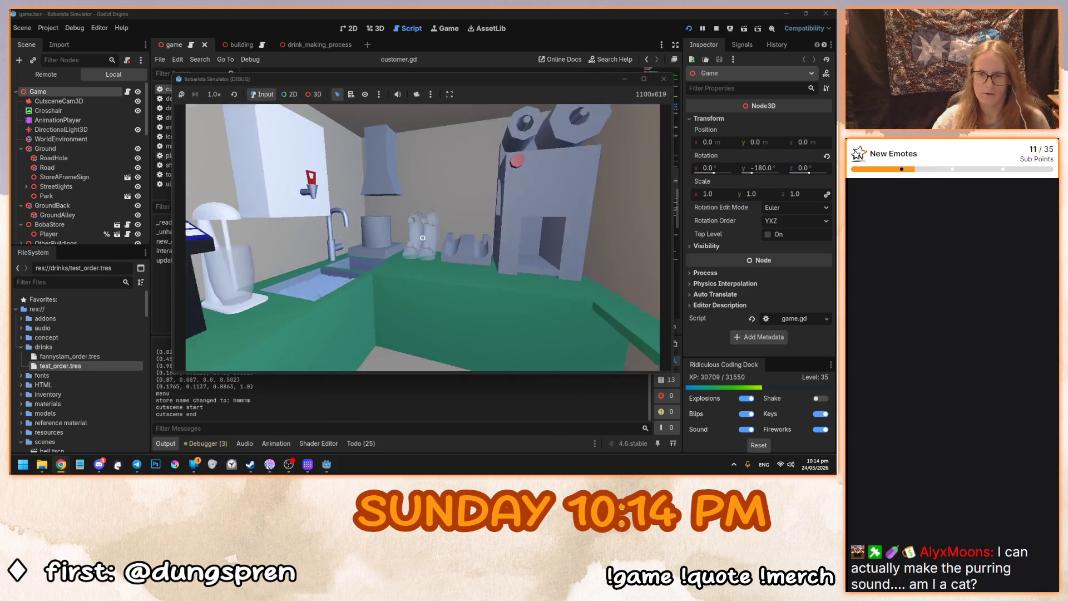
left_click(422, 237)
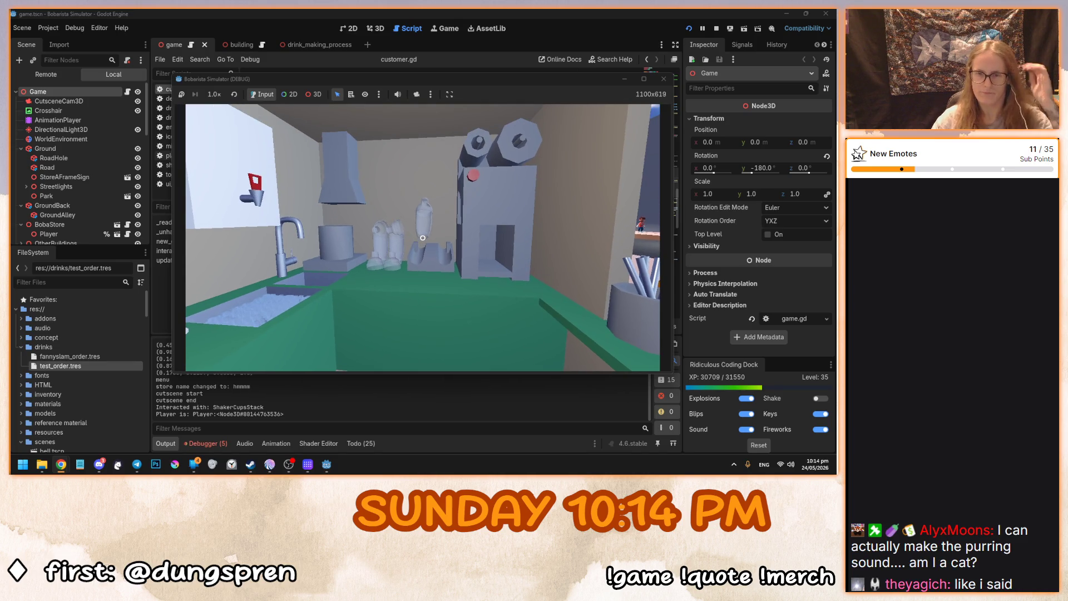
left_click(422, 238)
key("Escape")
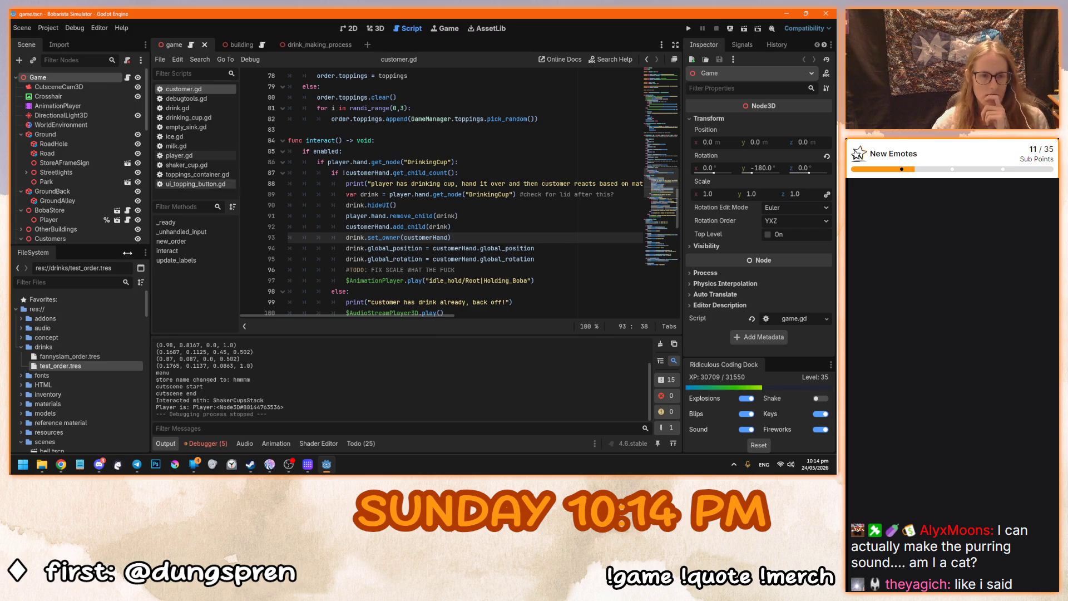
Step: Open shaker_machine.tscn from the FileSystem dock and view its shaker_machine.gd interact() code
scroll(32, 353, "down", 3)
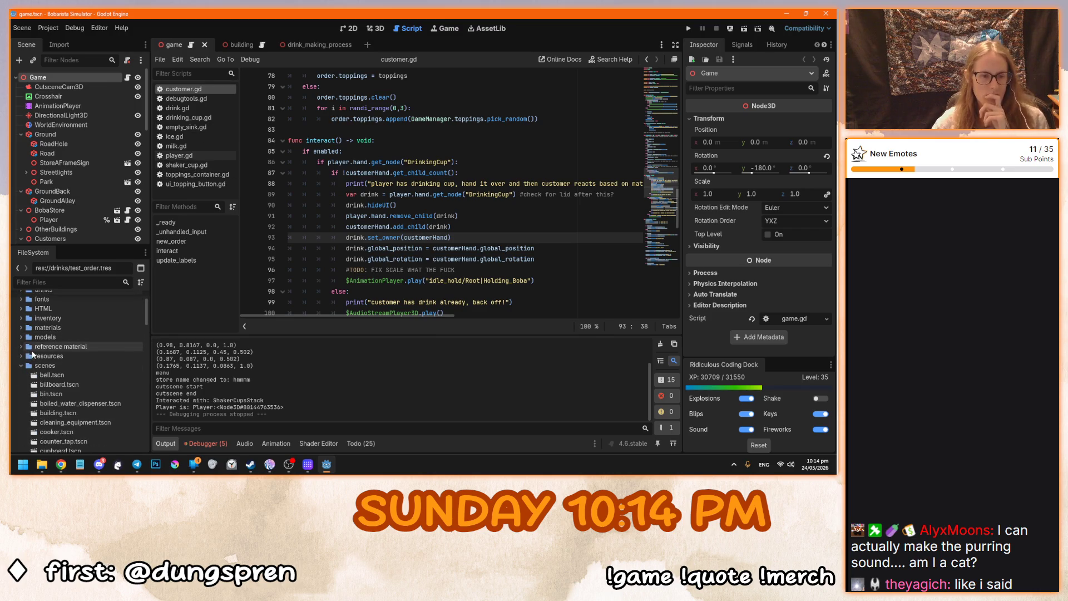
scroll(87, 365, "down", 8)
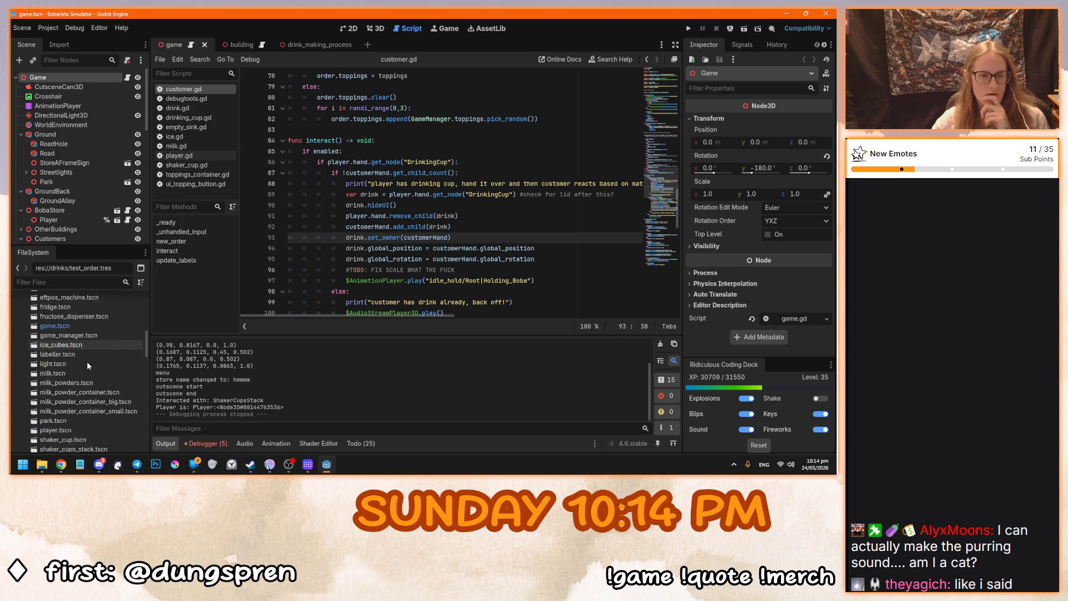
scroll(87, 365, "down", 4)
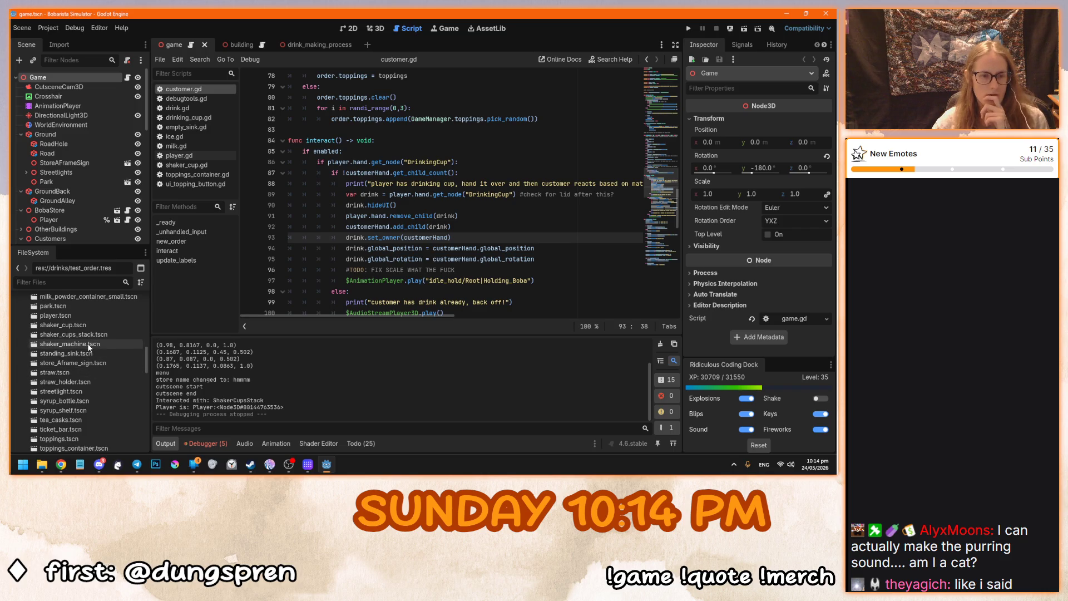
double_click(89, 345)
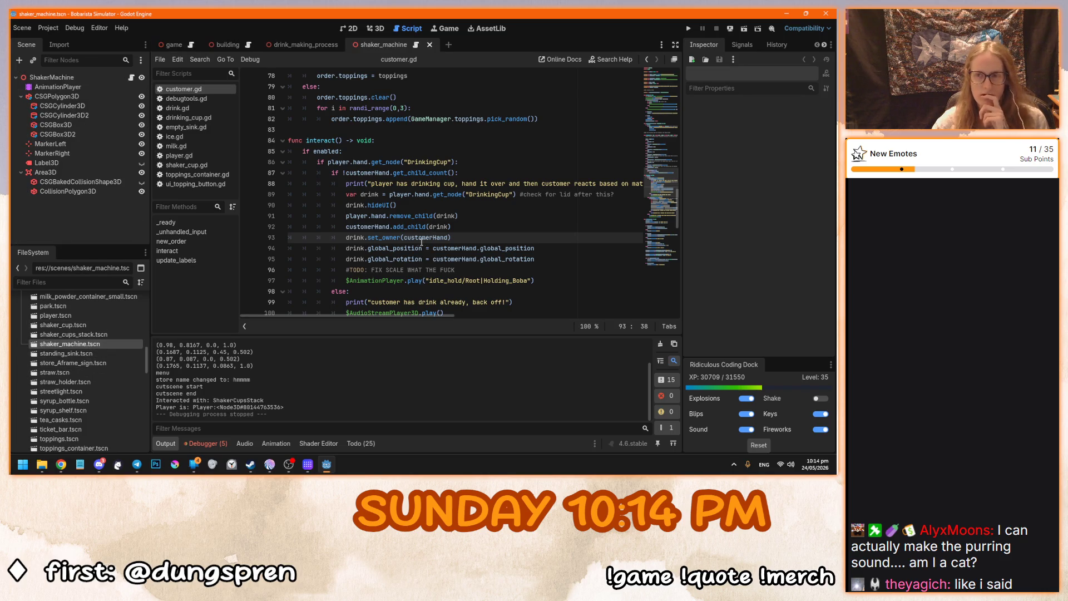
left_click(416, 45)
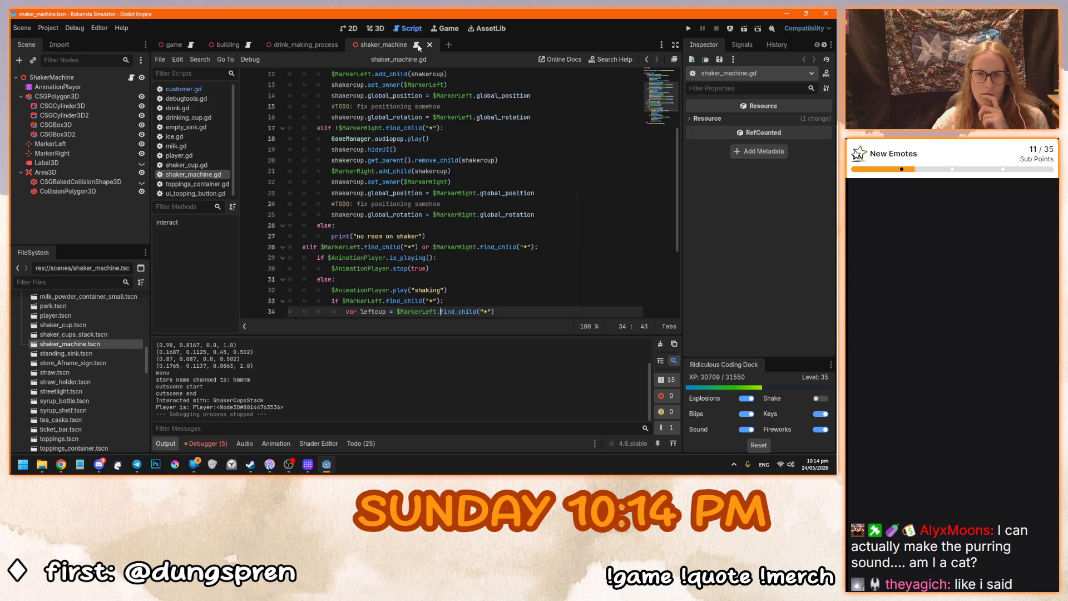
scroll(466, 209, "up", 4)
scroll(470, 228, "down", 6)
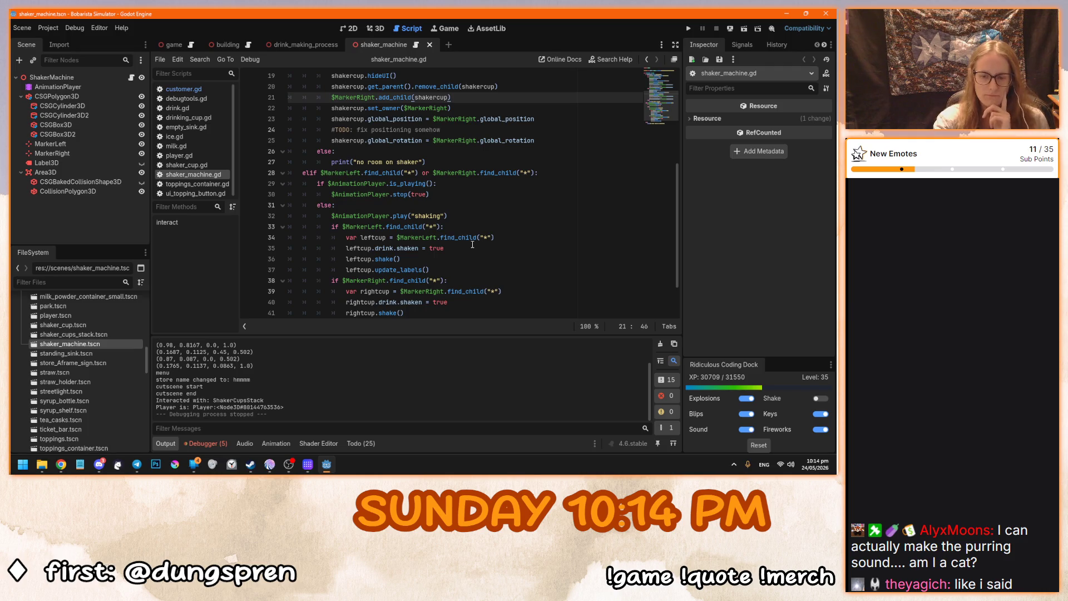
scroll(451, 197, "up", 6)
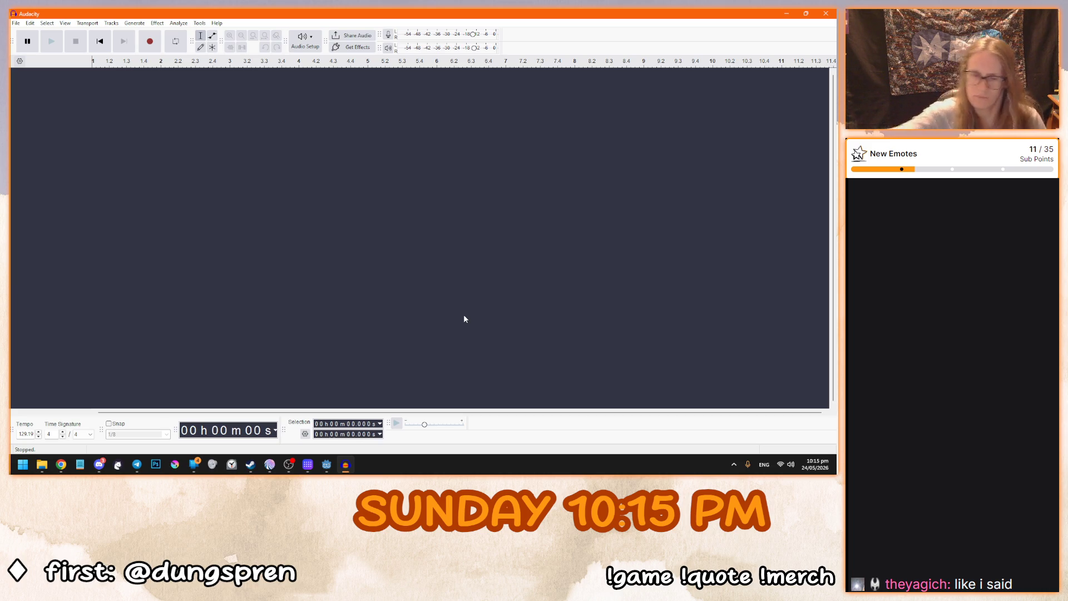
Step: Record about 7 seconds of shaking, then play back the loud stretch and rewind
left_click(150, 41)
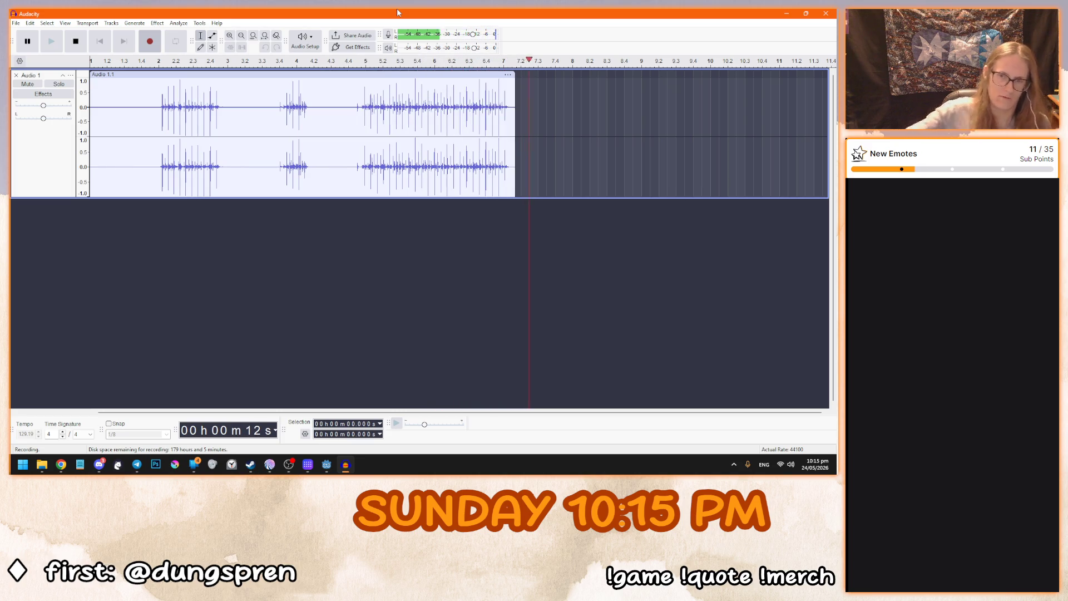
left_click(69, 49)
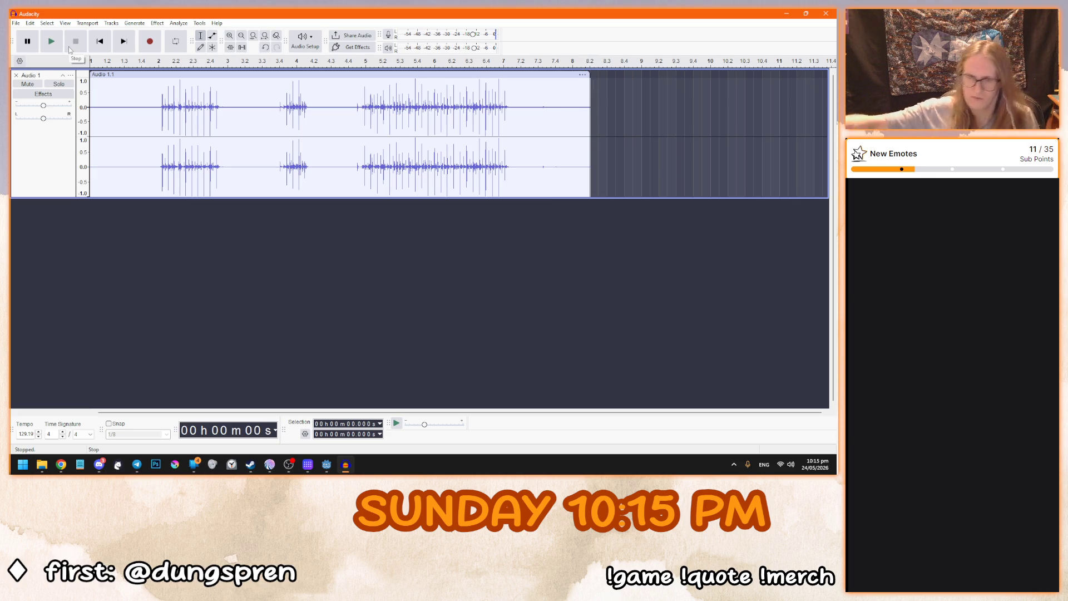
left_click_drag(351, 100, 524, 104)
left_click(63, 46)
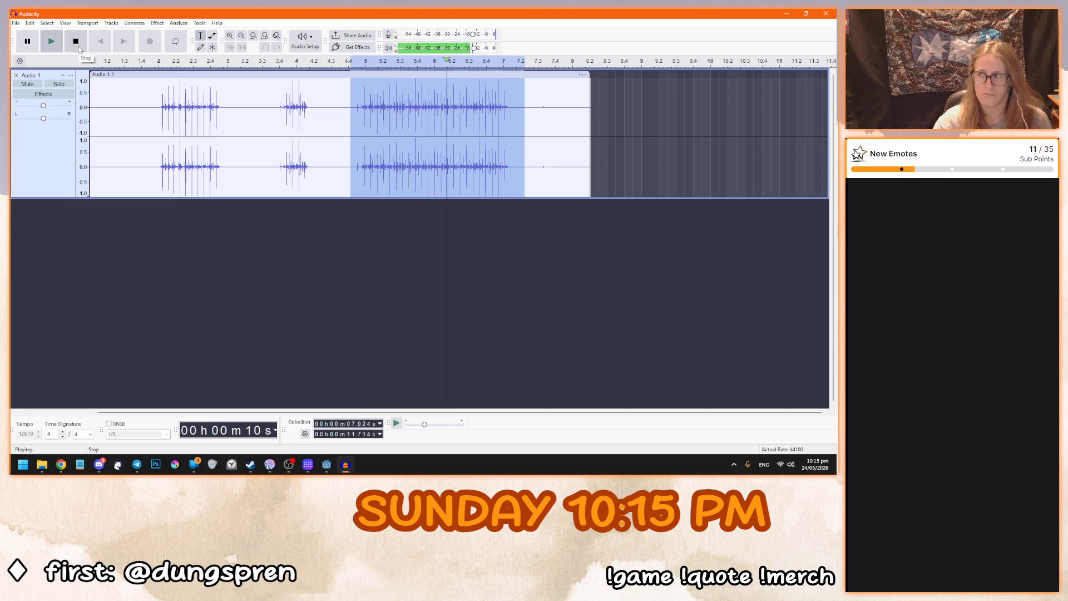
left_click(76, 41)
left_click(99, 41)
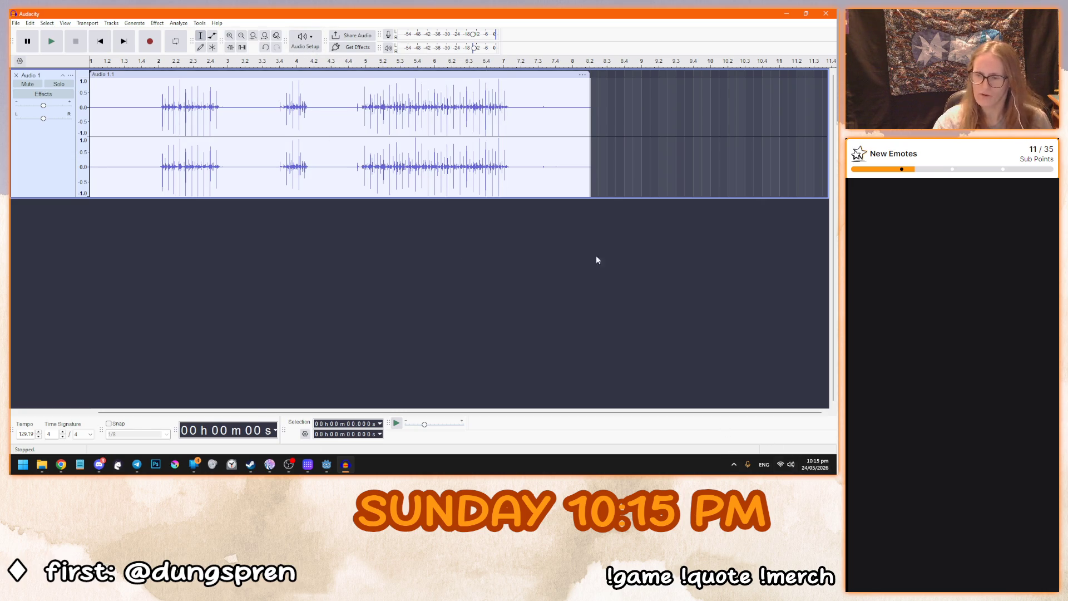
Step: Switch to a different recording device in Audio Setup and replay the recording
left_click(305, 40)
mouse_move(353, 87)
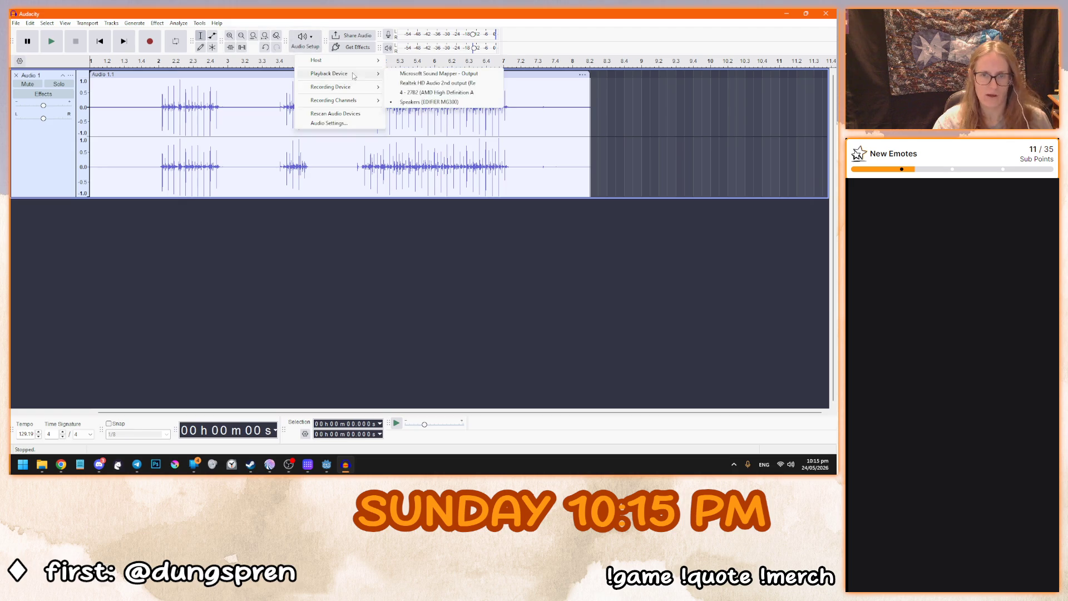
left_click(422, 84)
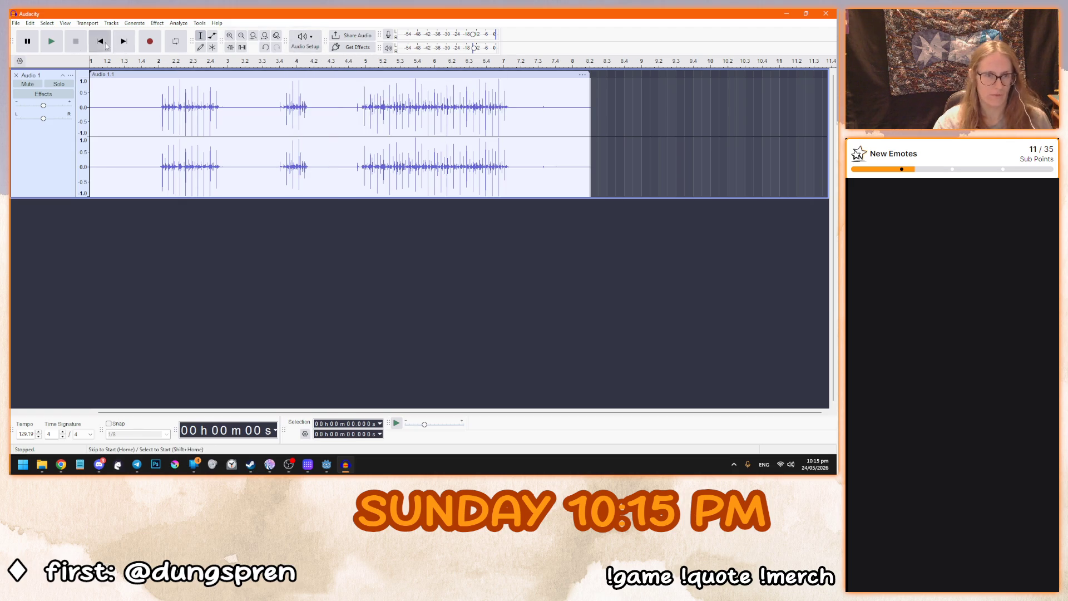
left_click(51, 40)
left_click(335, 99)
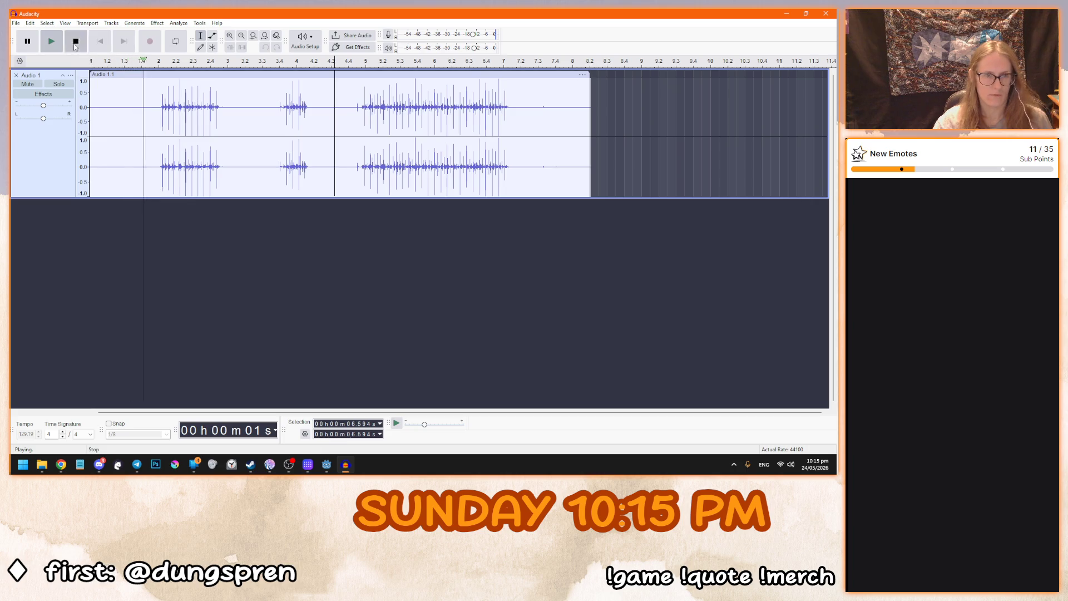
key("space")
Step: Play the loud section (6.803–11.575 s), then the quiet stretch (3.750–5.039 s)
left_click_drag(341, 103, 516, 109)
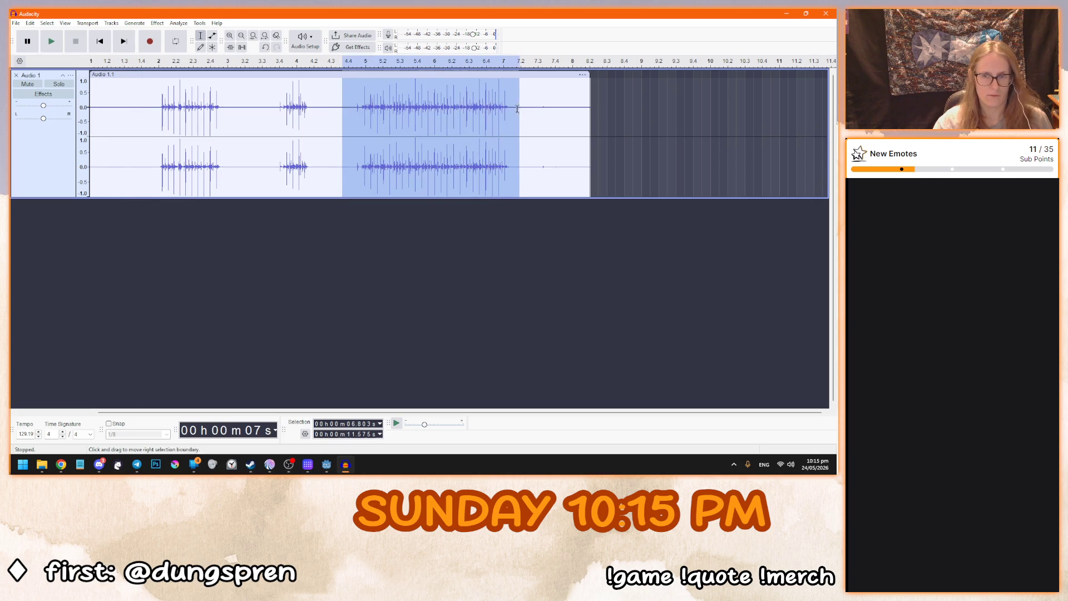
left_click(51, 41)
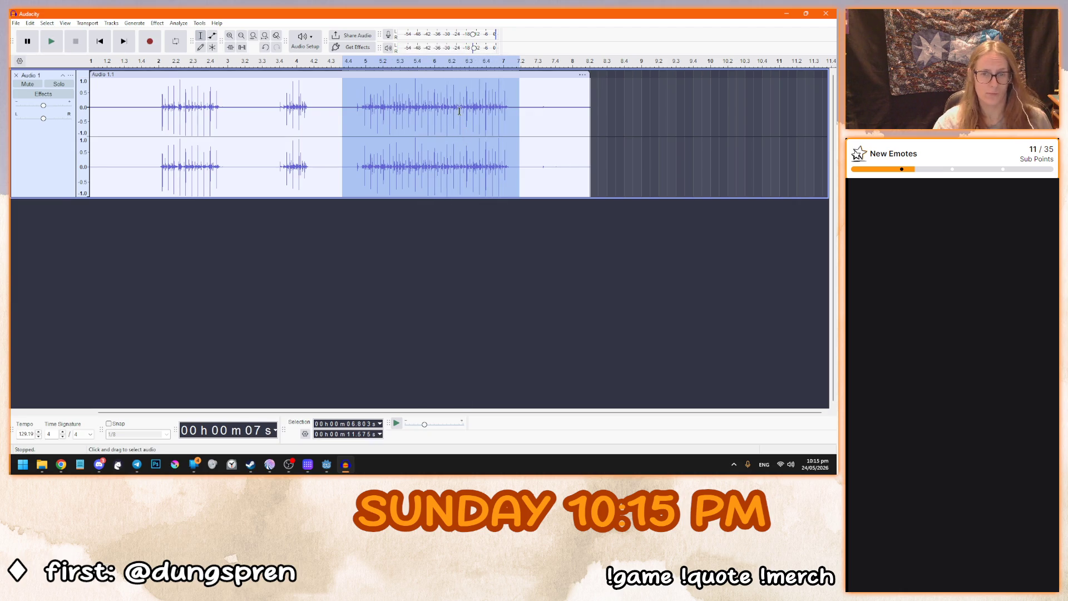
left_click(357, 238)
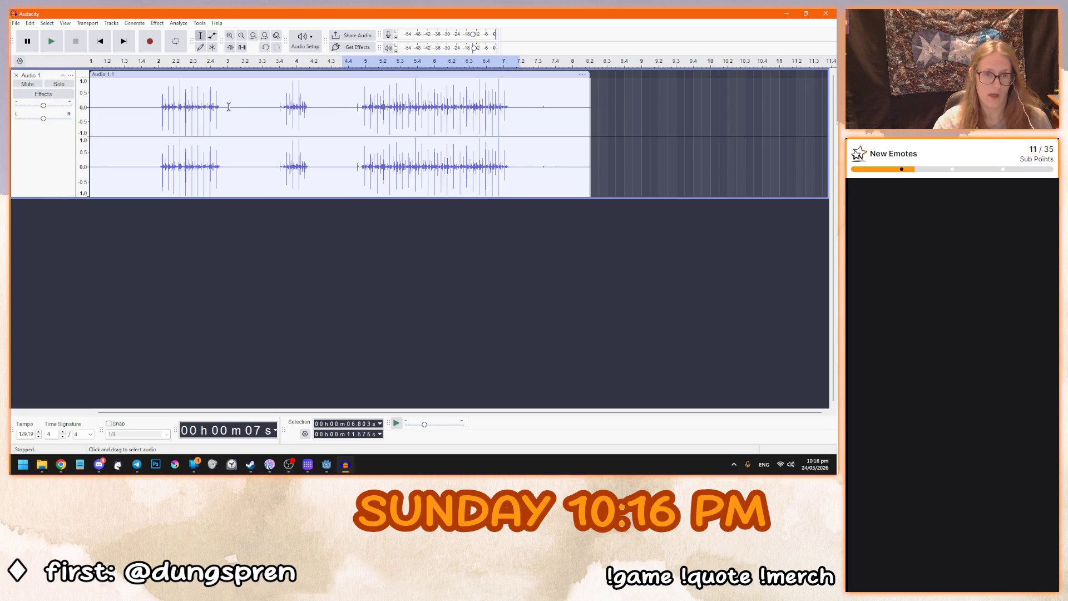
left_click_drag(229, 106, 276, 109)
key("space")
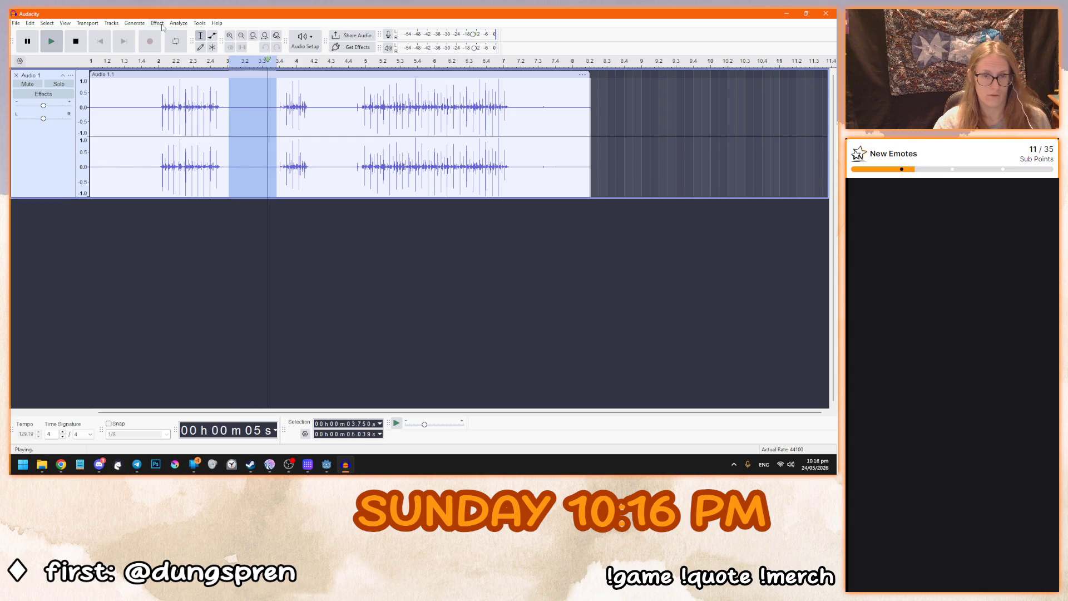
left_click(157, 23)
Step: Capture the quiet stretch as the Noise Reduction noise profile
mouse_move(207, 122)
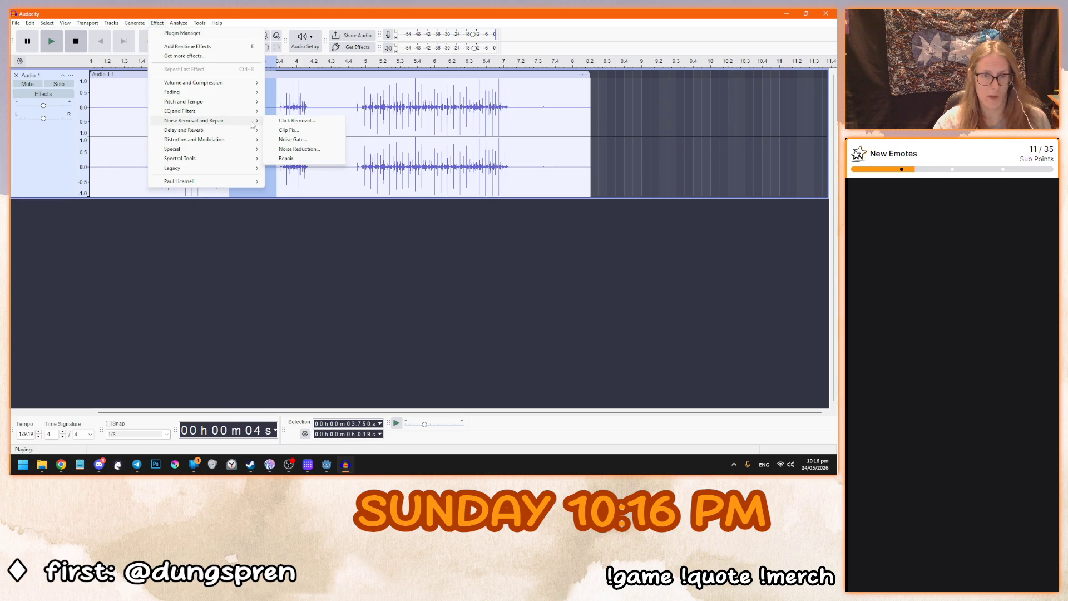
left_click(304, 149)
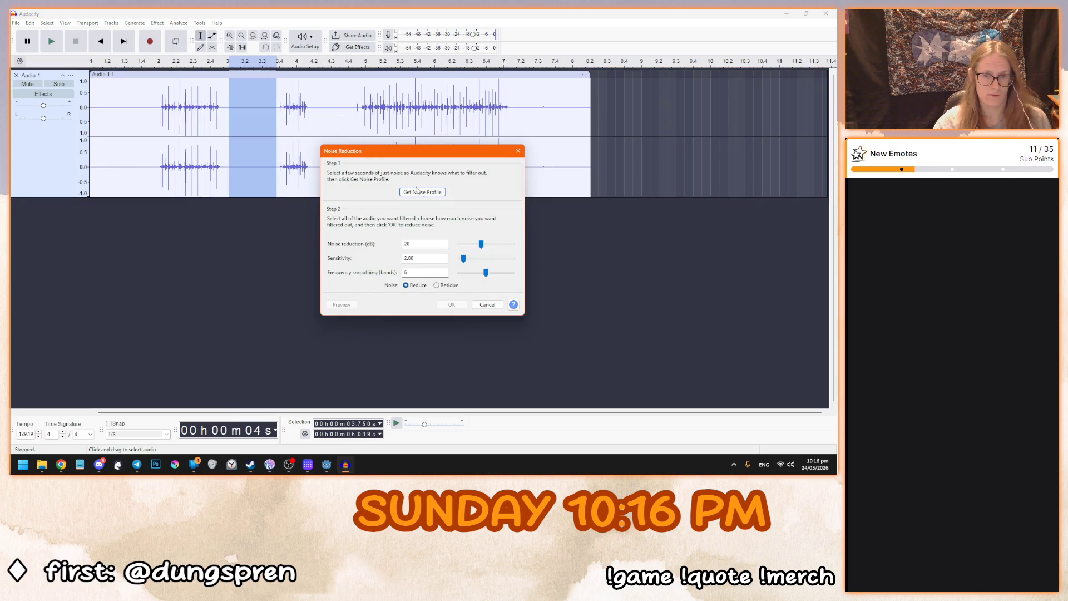
left_click(429, 192)
Step: Apply Noise Reduction (20 dB, sensitivity 2.00, smoothing 6) to the whole track after previewing
key("ctrl+a")
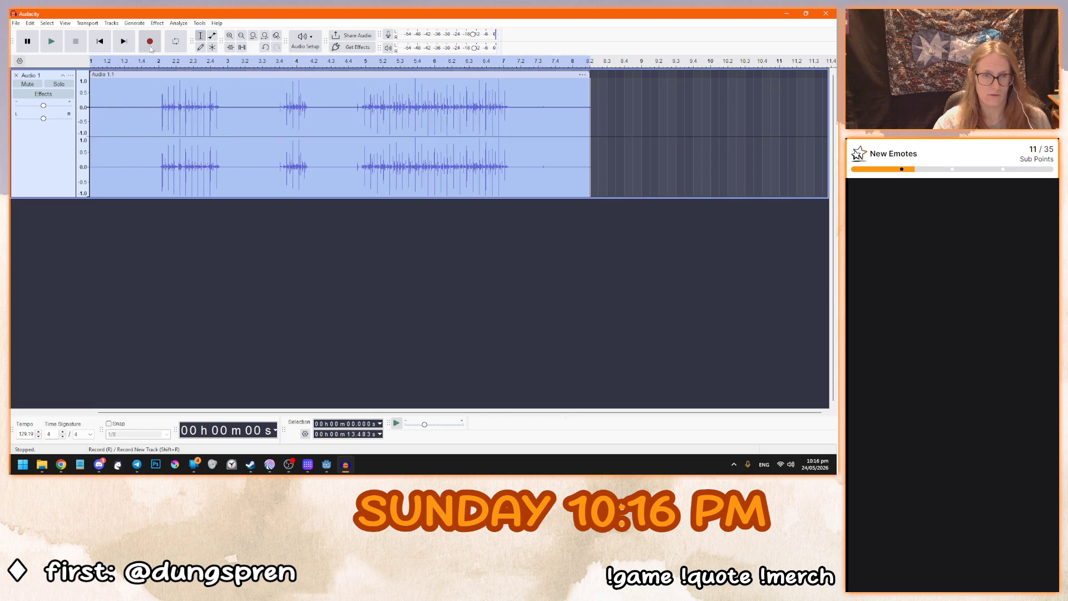
left_click(135, 23)
mouse_move(156, 24)
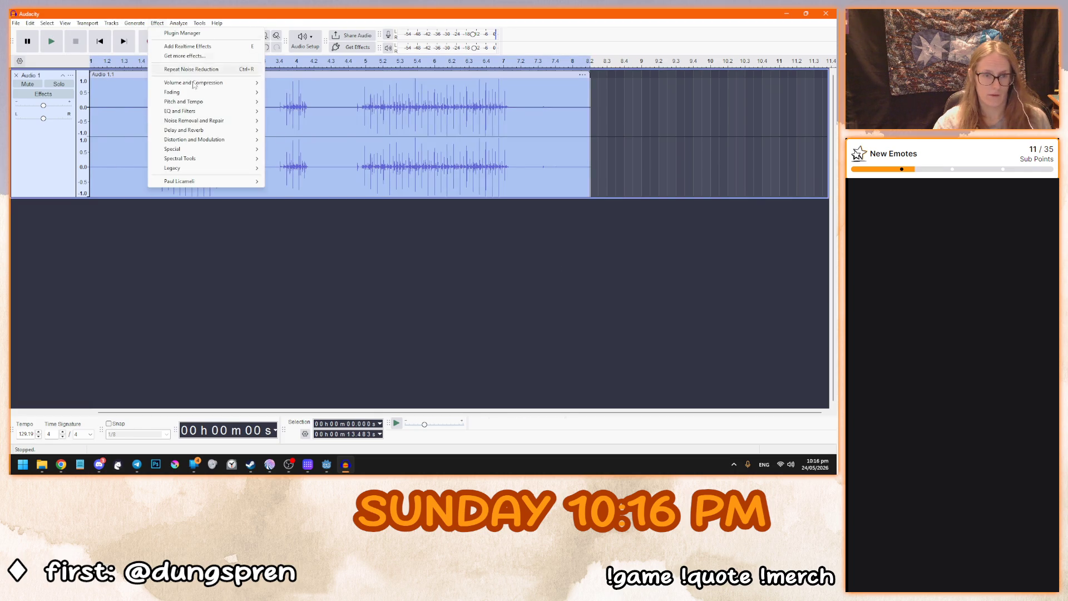
mouse_move(234, 121)
left_click(300, 149)
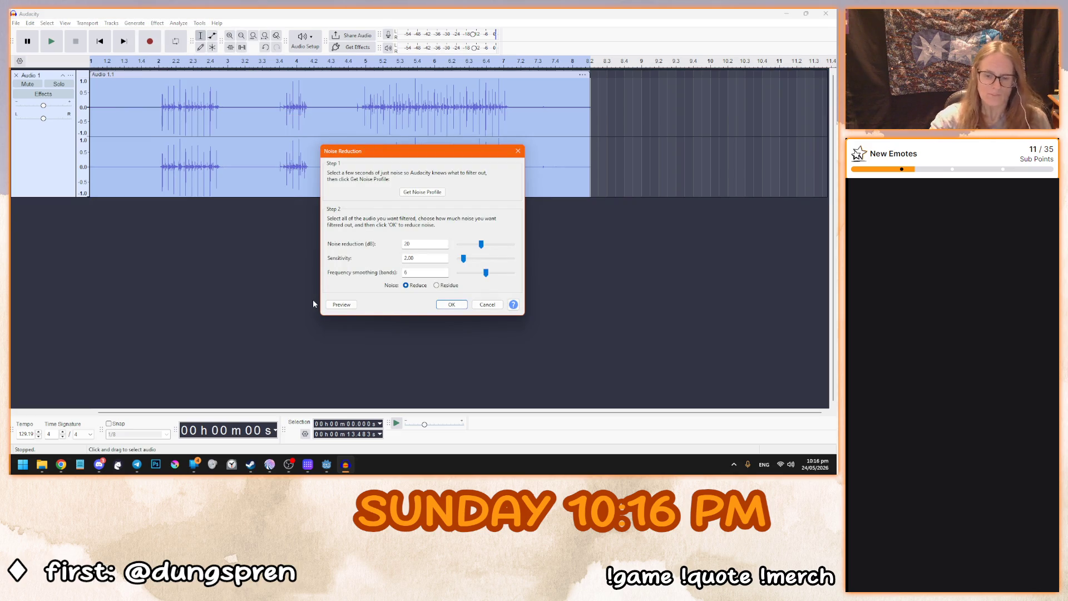
left_click(342, 305)
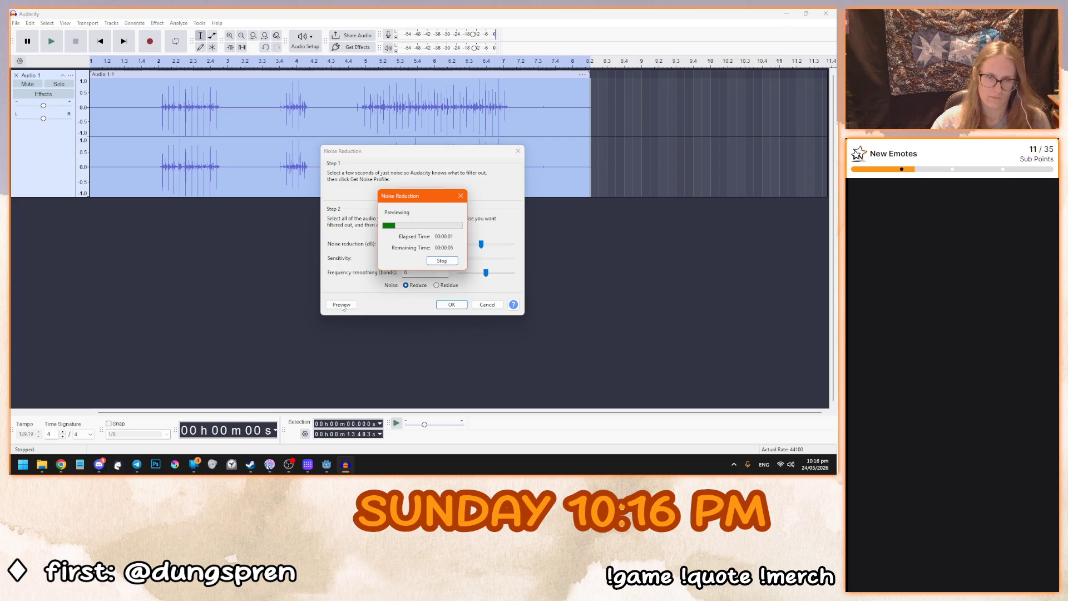
left_click(440, 261)
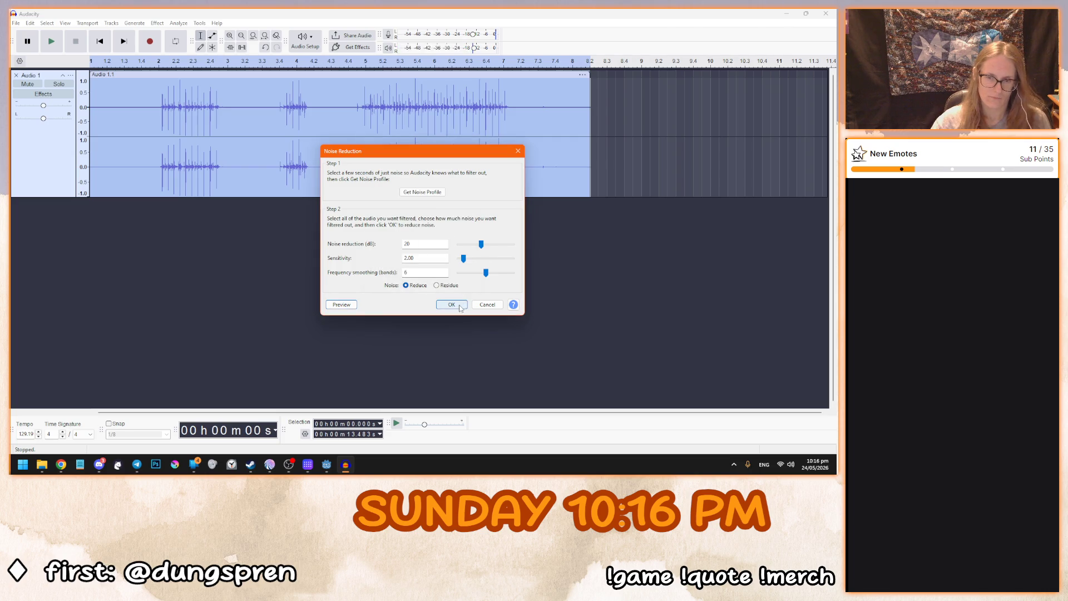
left_click(457, 304)
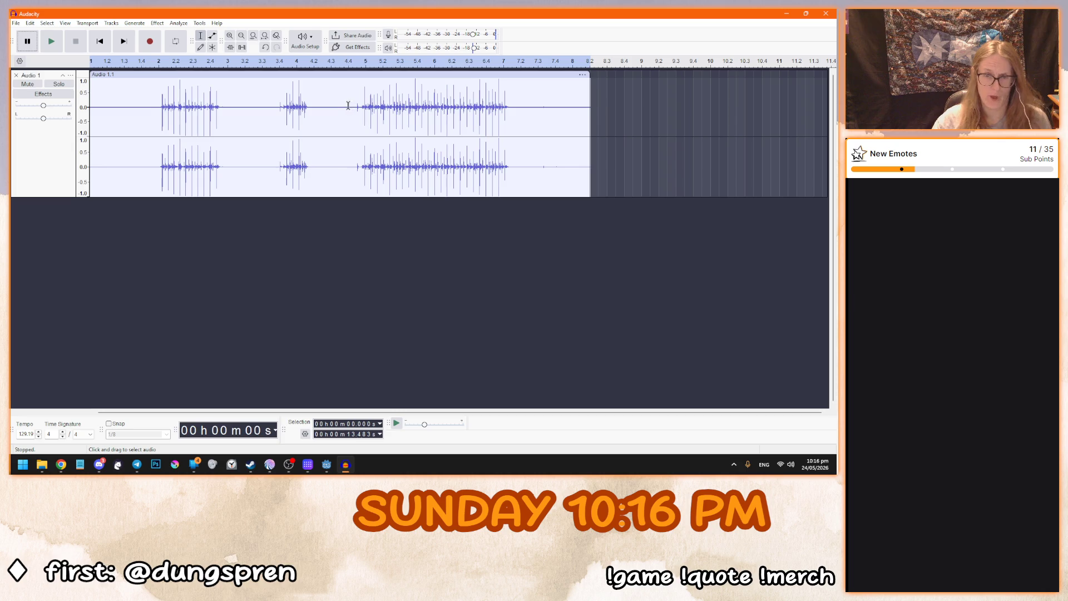
left_click_drag(347, 105, 526, 106)
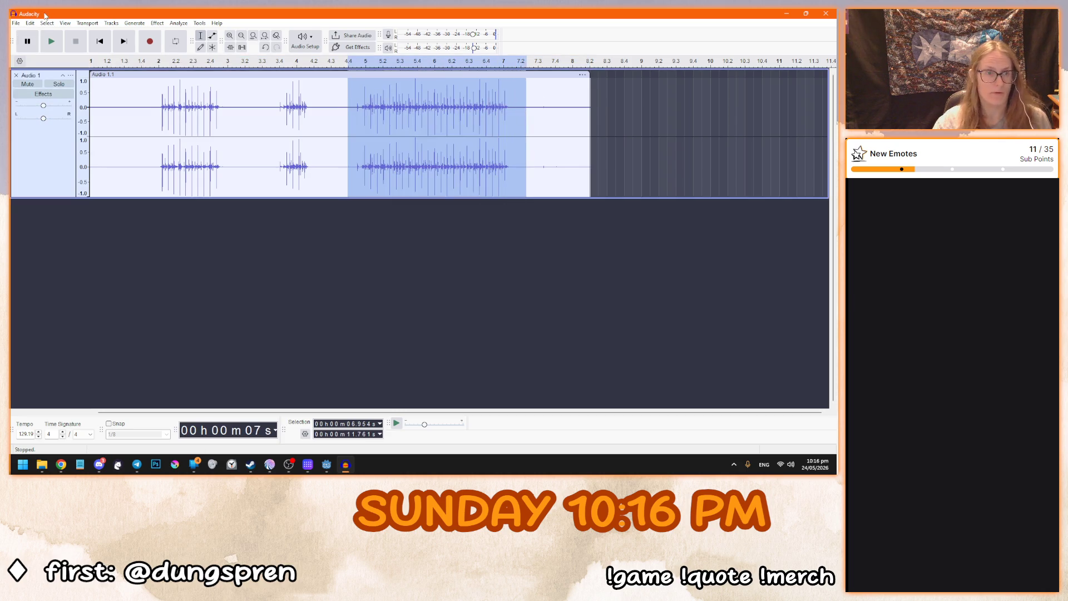
Step: Trim the audio to the selected burst and drag the clip to the track start
left_click(47, 23)
left_click(30, 23)
left_click(30, 23)
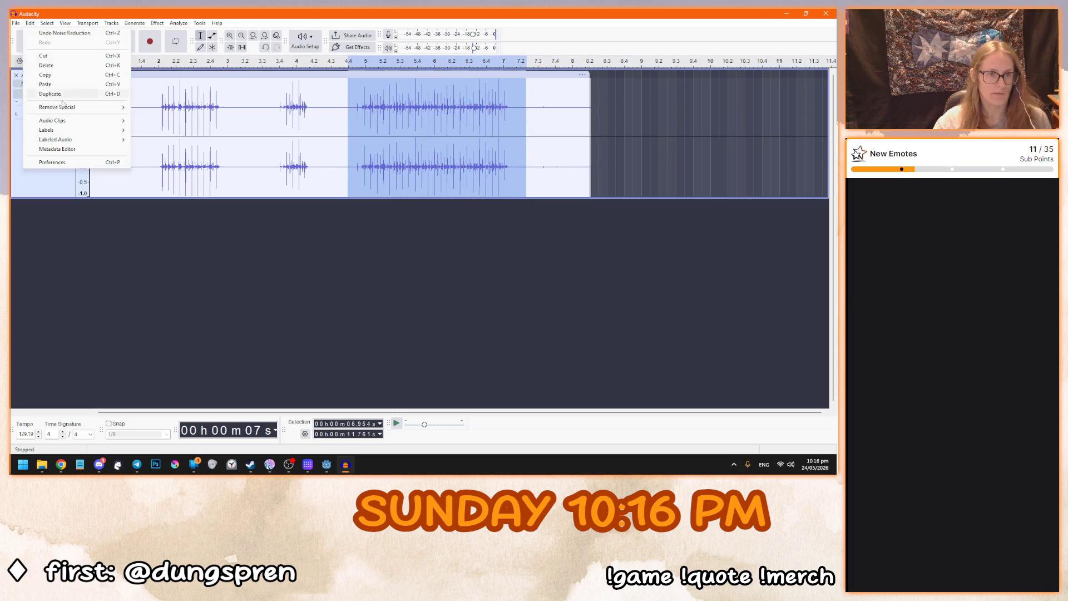
mouse_move(110, 132)
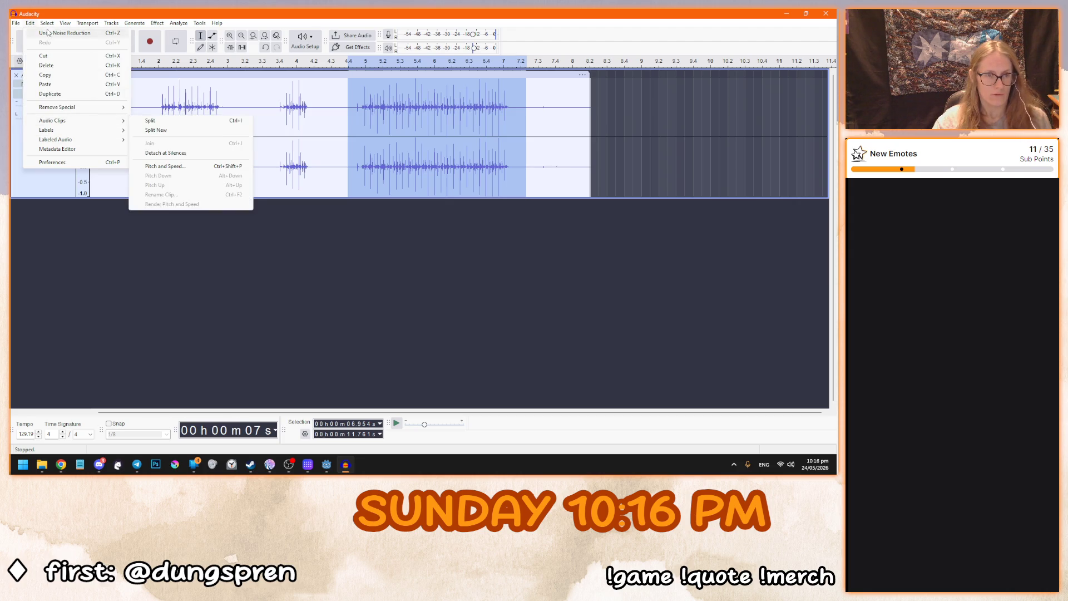
mouse_move(62, 23)
mouse_move(30, 22)
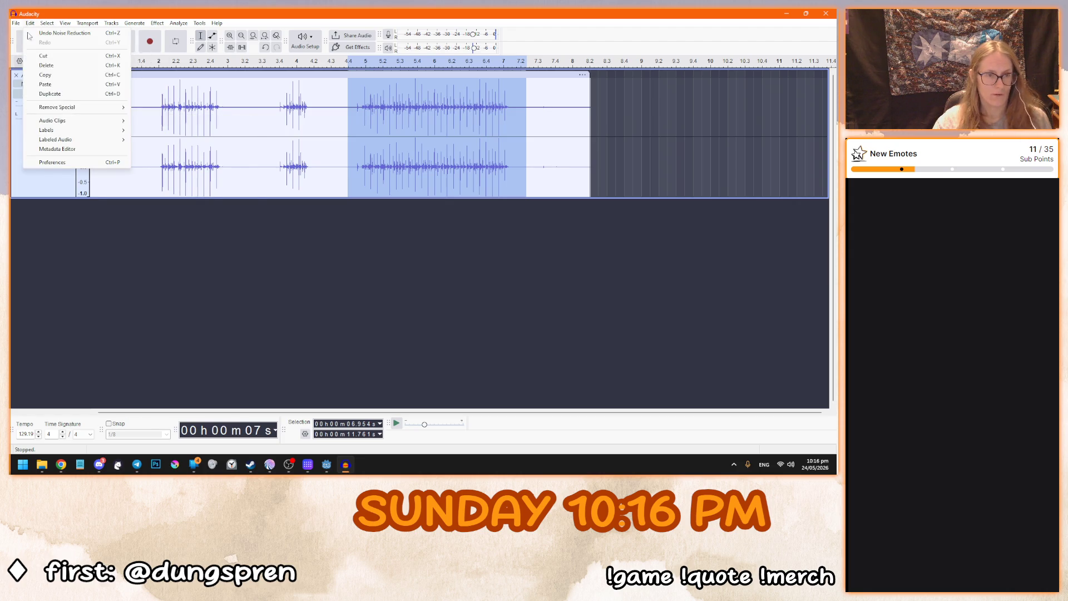
mouse_move(84, 106)
left_click(174, 139)
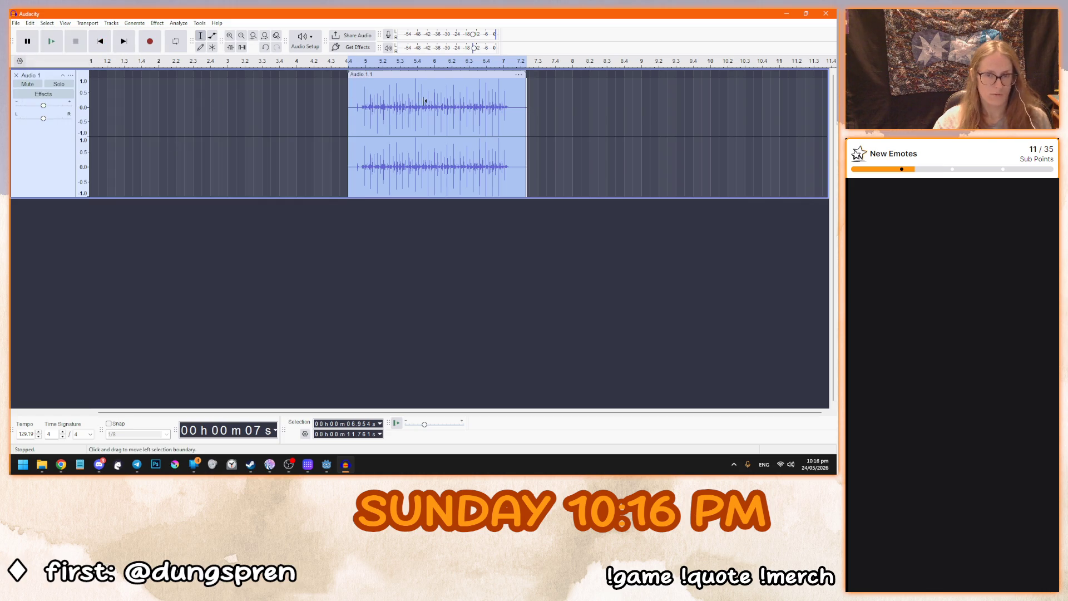
left_click_drag(416, 74, 159, 72)
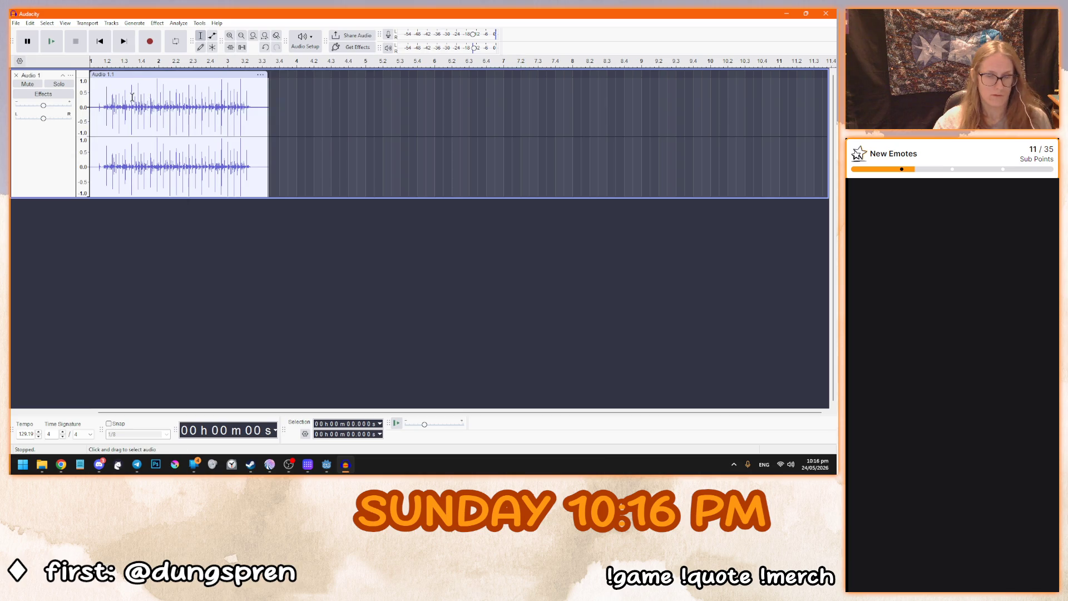
Step: Zoom in and play back the trimmed two-second shaker clip
scroll(132, 96, "up", 2, "ctrl")
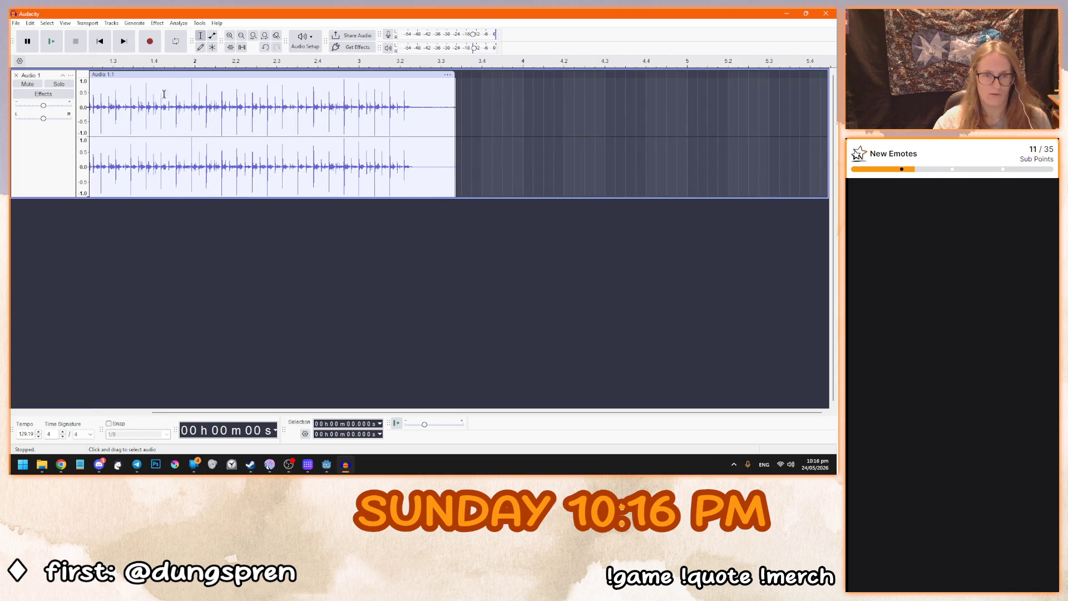
scroll(164, 94, "up", 1, "ctrl")
scroll(274, 96, "up", 1, "ctrl")
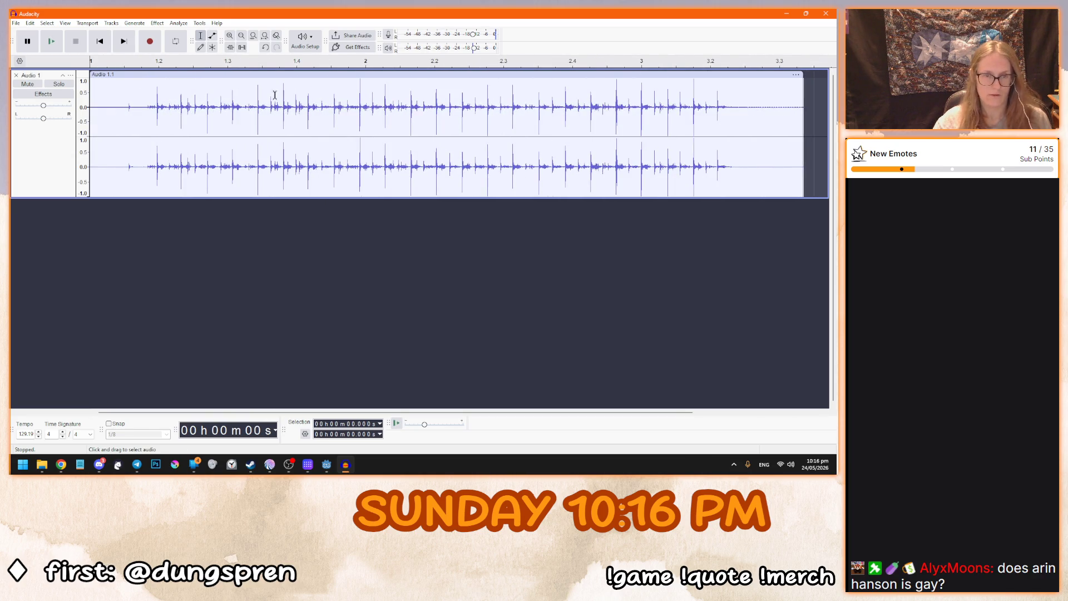
scroll(171, 191, "right", 1)
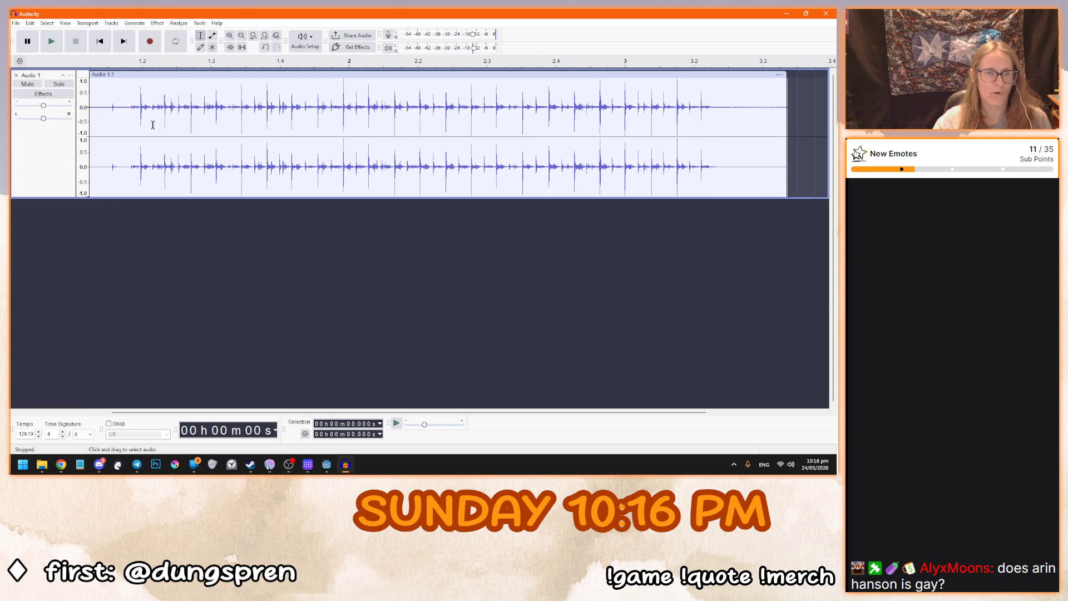
left_click(51, 41)
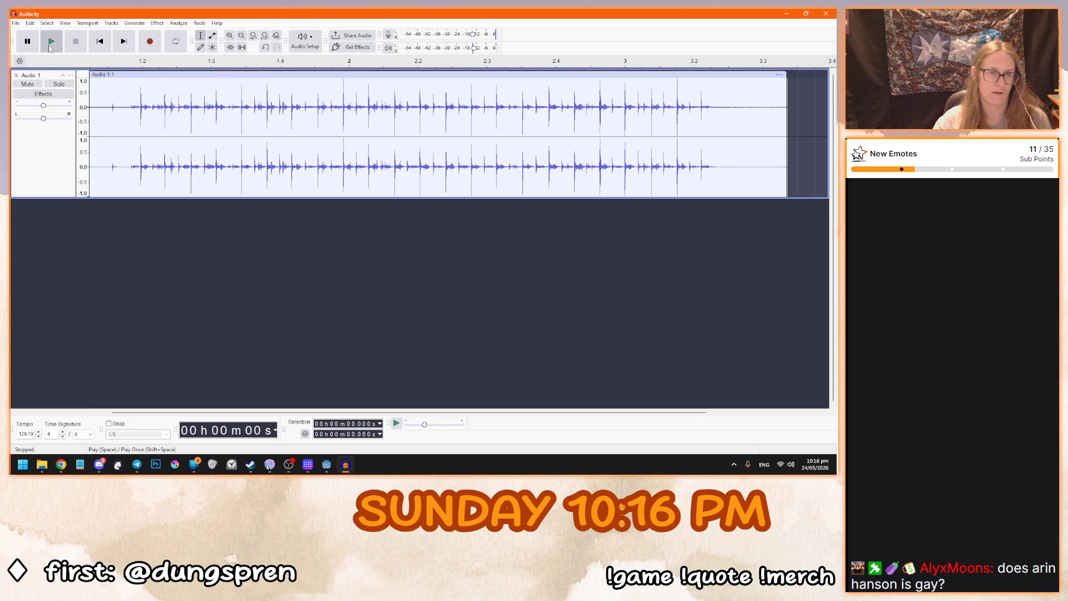
left_click(74, 41)
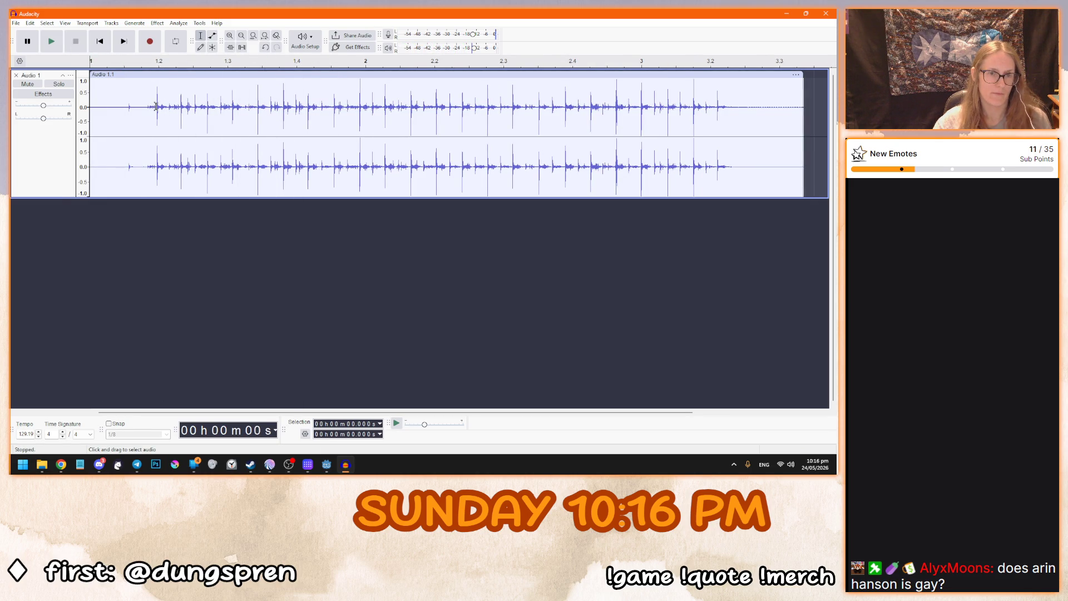
scroll(147, 88, "up", 1)
scroll(150, 84, "up", 2)
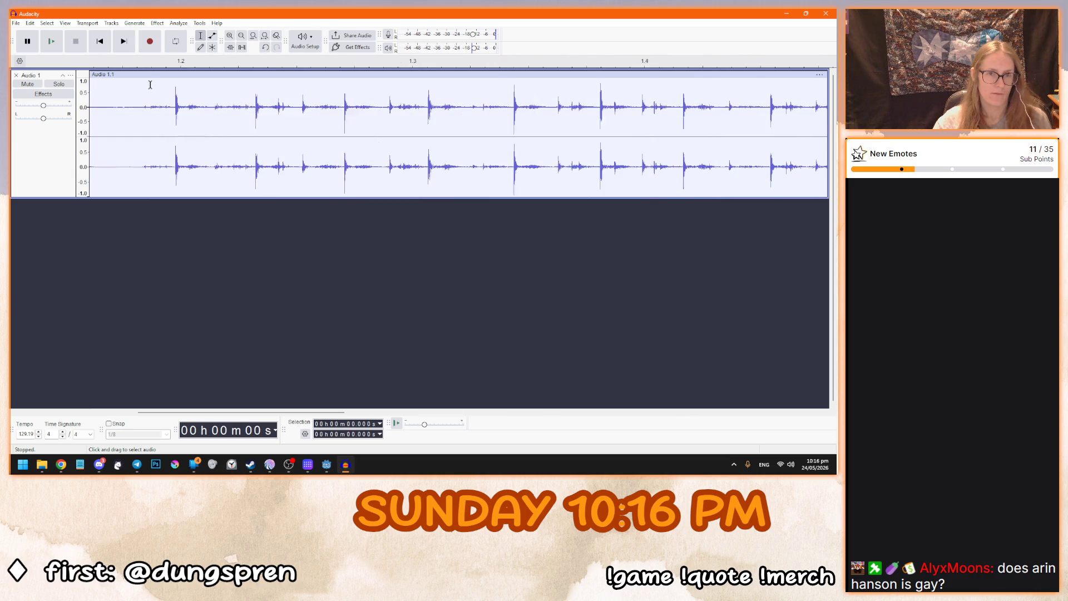
scroll(192, 98, "up", 1)
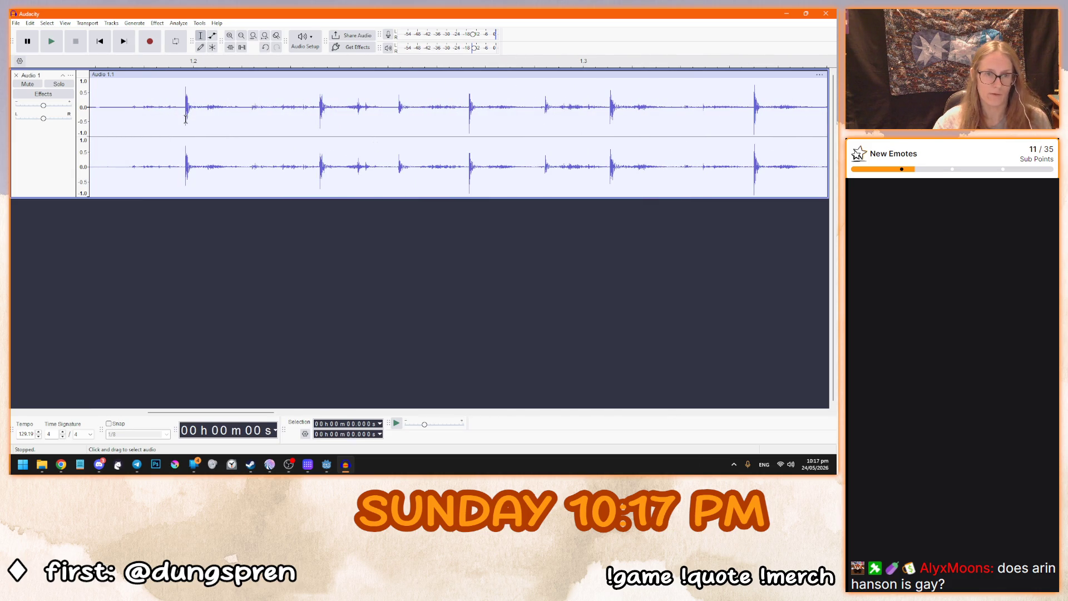
Step: Select a single shake from 0.455 to 0.793 s, fine-tuning both edges
left_click_drag(187, 118, 469, 174)
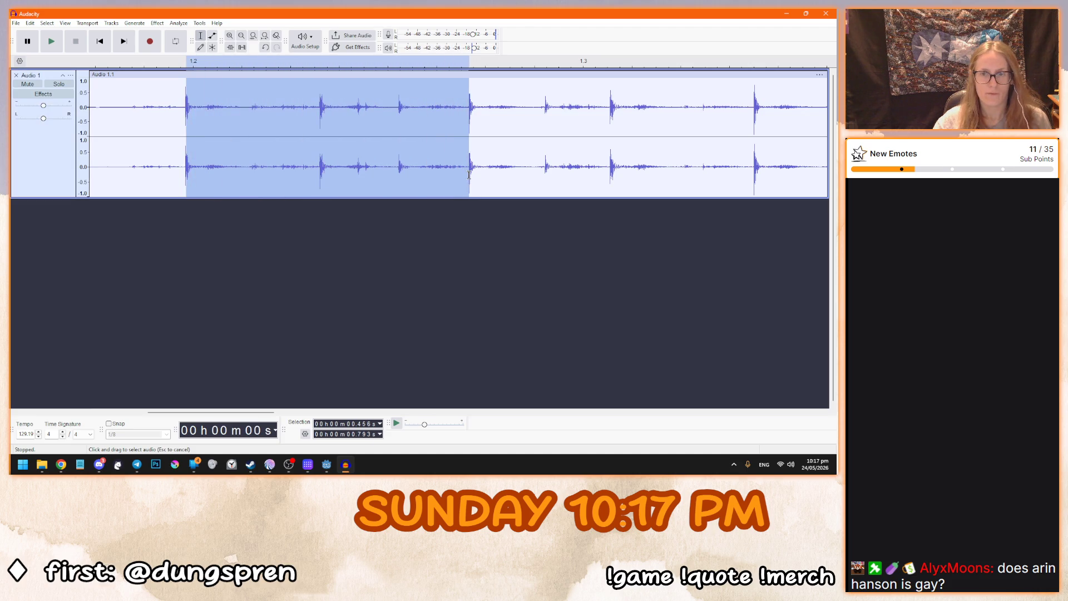
scroll(185, 118, "up", 4)
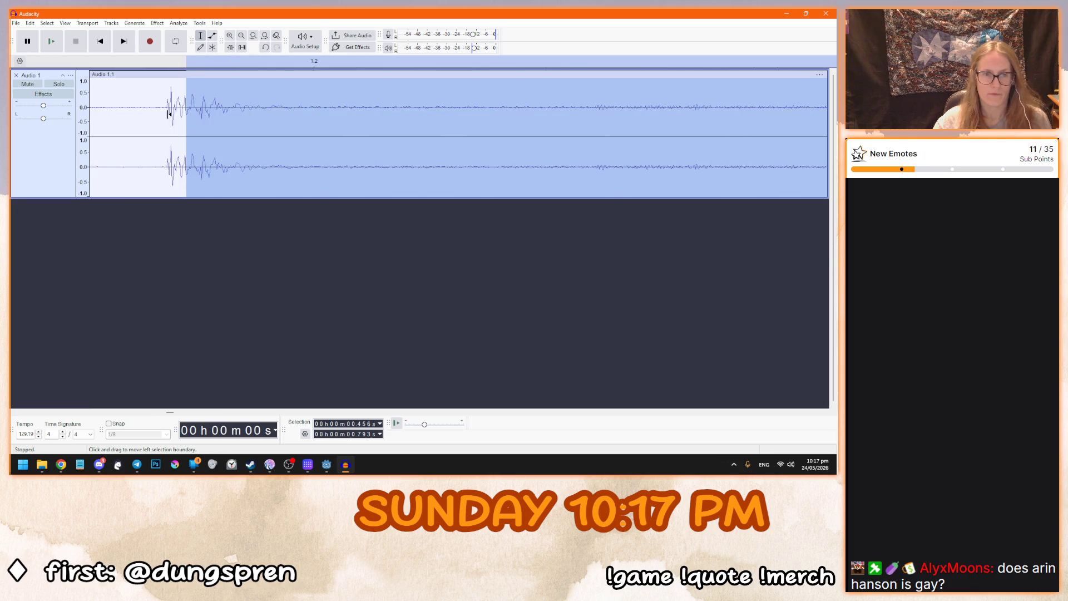
left_click_drag(168, 121, 168, 122)
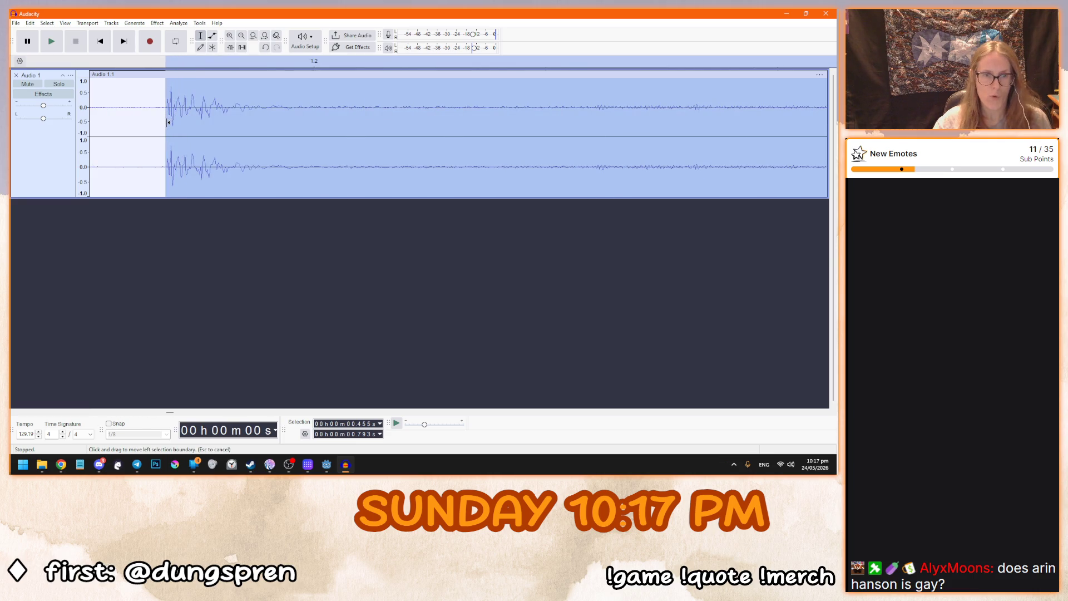
scroll(131, 125, "down", 2)
scroll(330, 110, "up", 5)
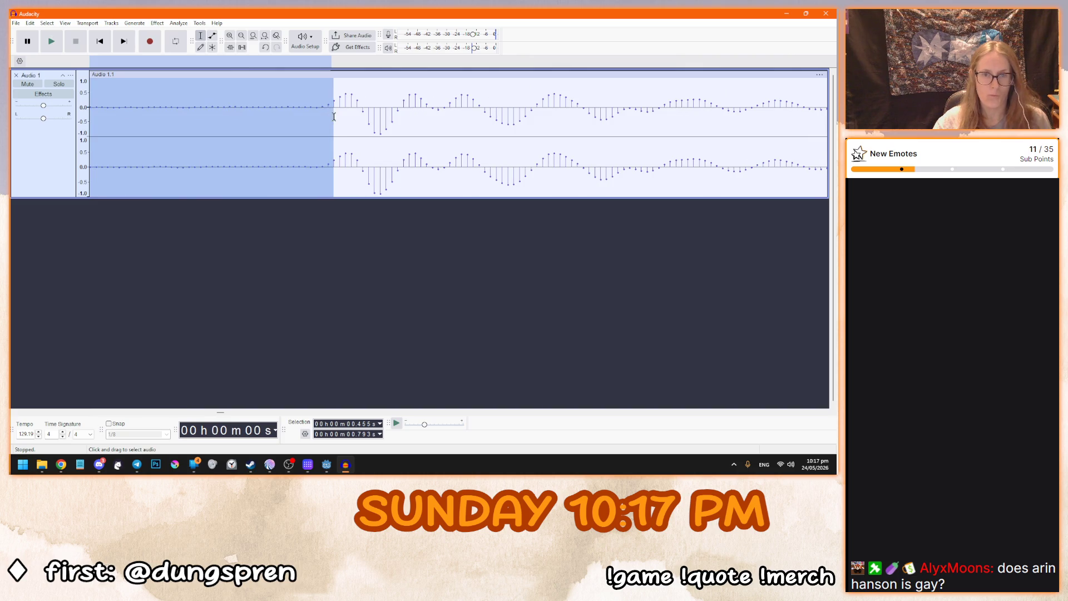
left_click_drag(328, 115, 316, 116)
scroll(333, 139, "down", 5)
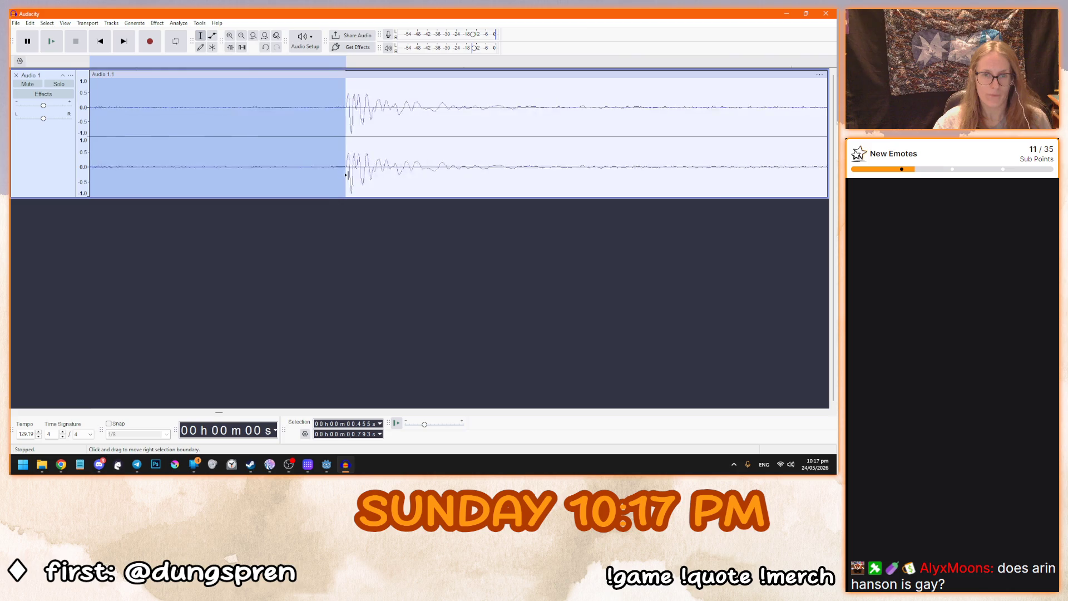
scroll(379, 182, "down", 3)
Step: Play the selected shake, then turn on Loop and play it looping before stopping
left_click(52, 41)
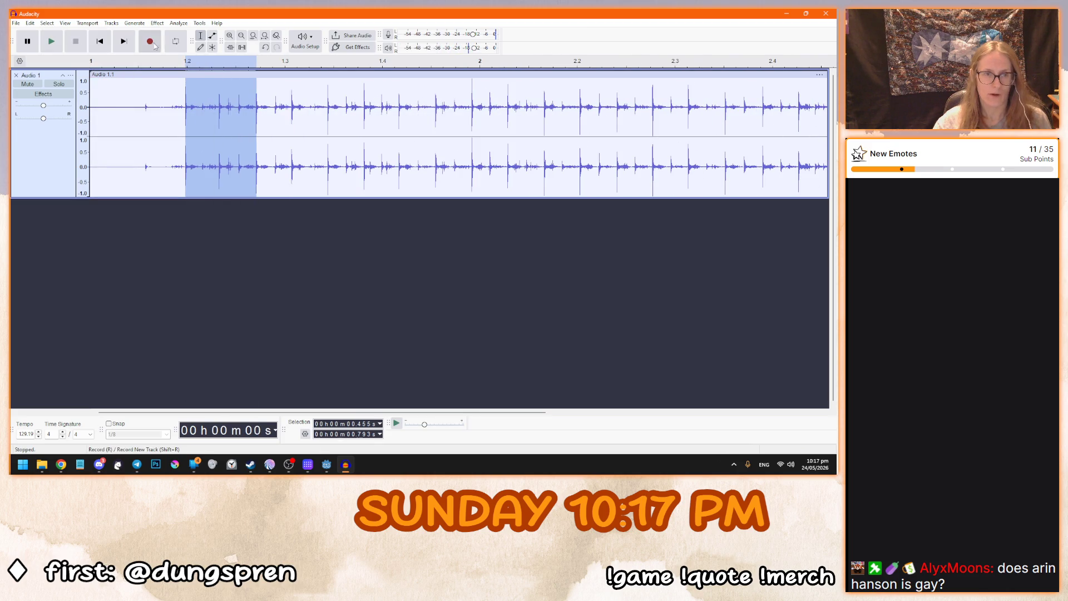
left_click(180, 47)
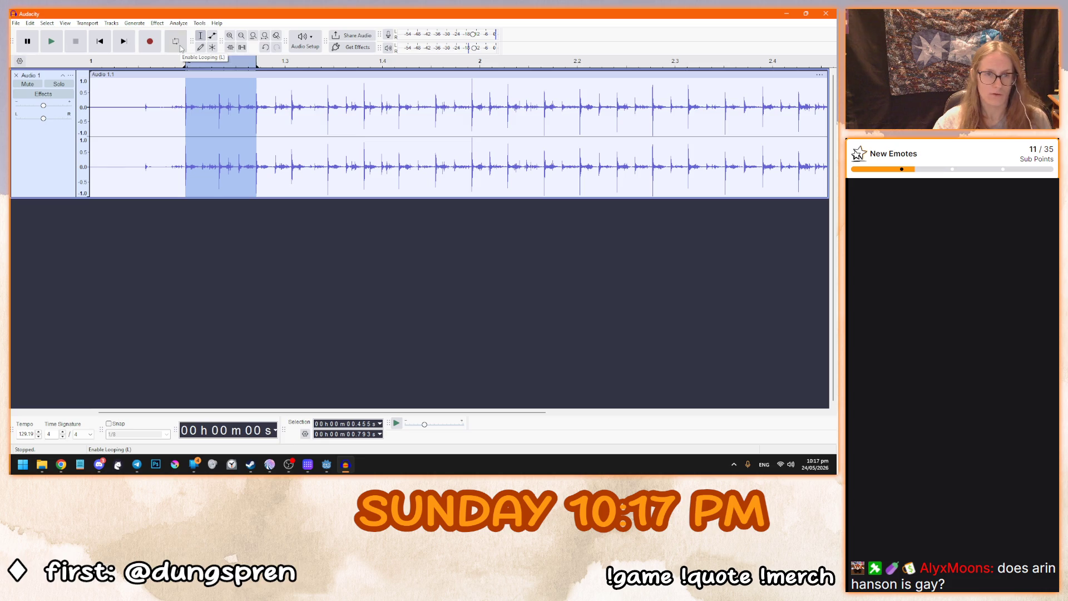
left_click(49, 48)
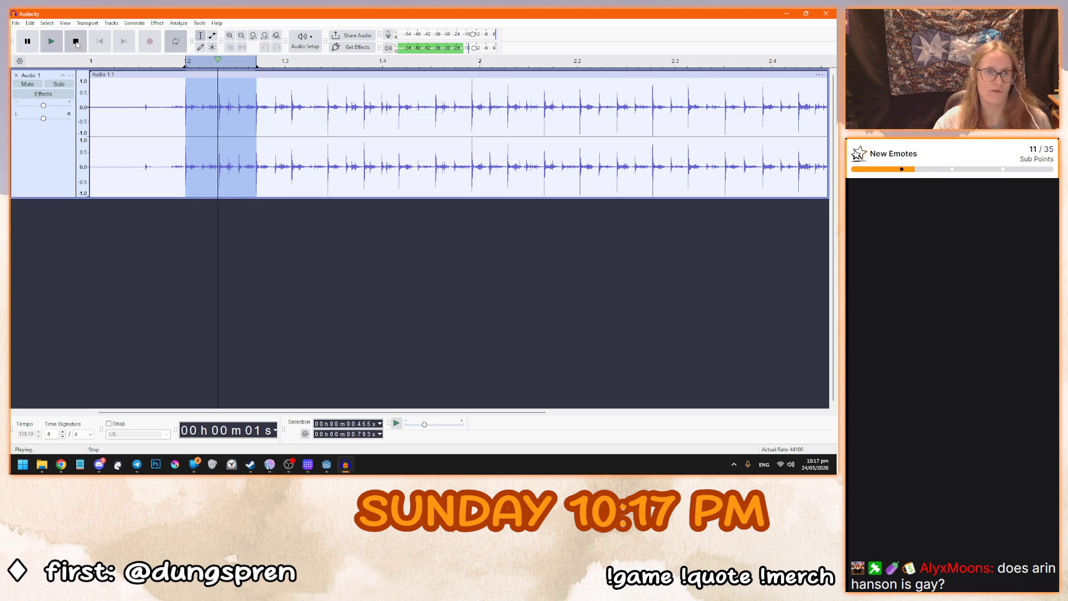
left_click(76, 41)
left_click(30, 23)
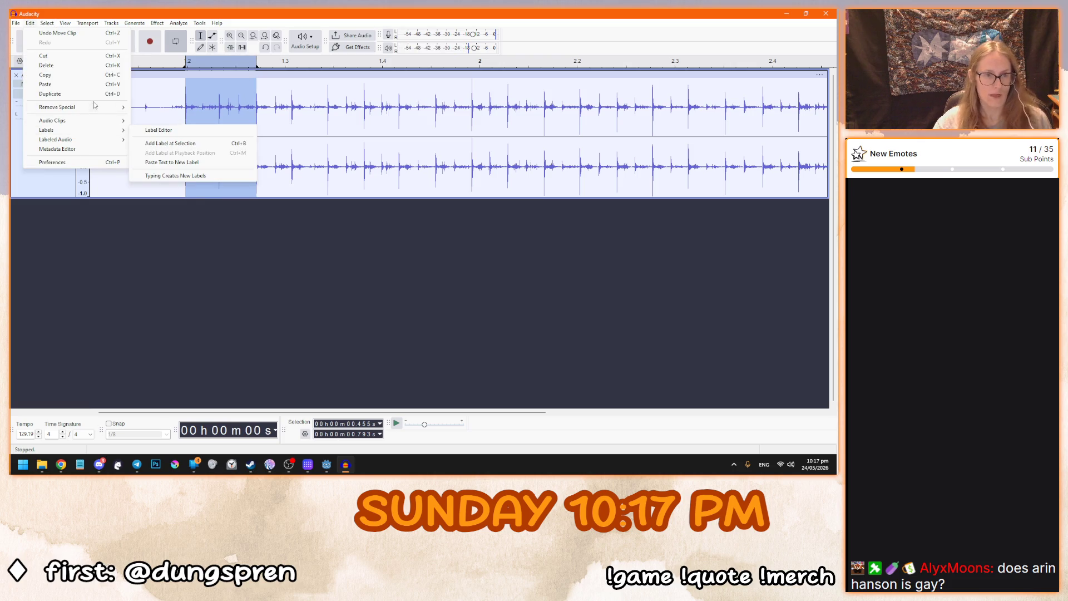
Step: Trim the track down to the selected shake and turn looping off
mouse_move(106, 107)
left_click(167, 140)
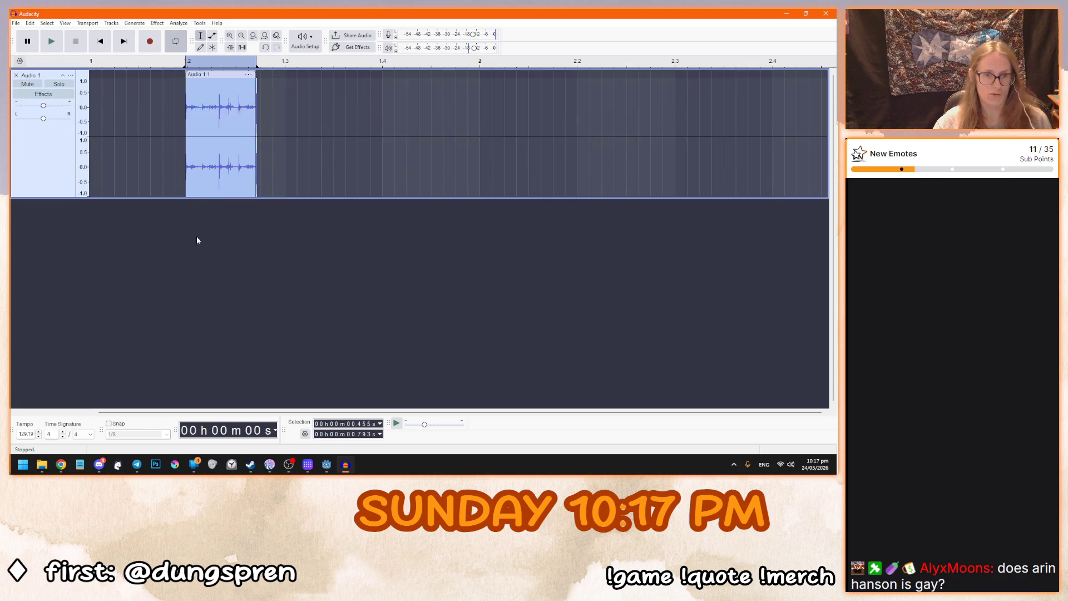
scroll(314, 174, "down", 5)
left_click(46, 23)
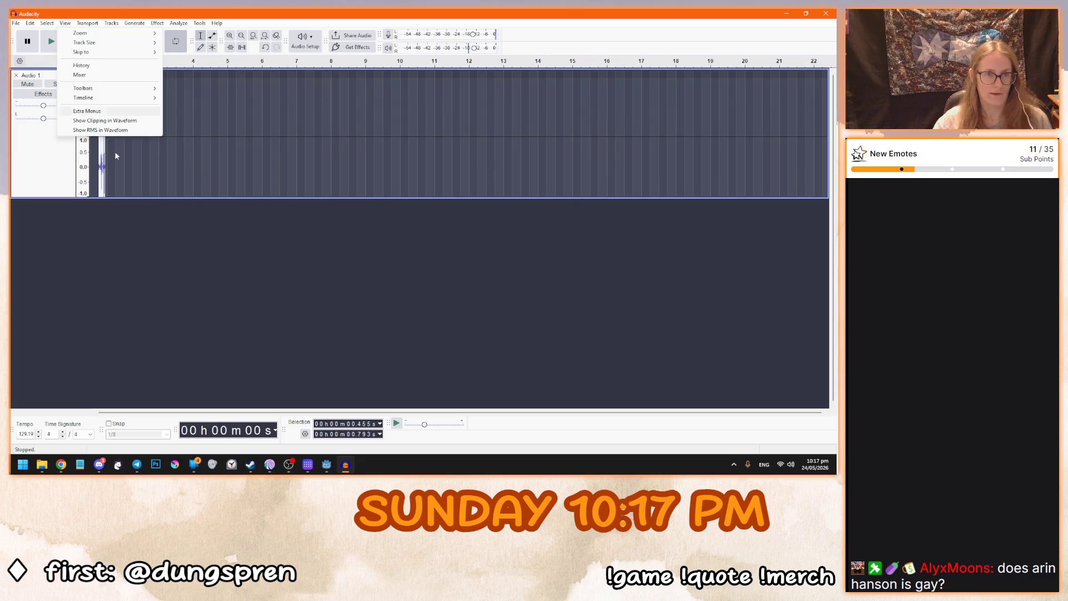
left_click(103, 65)
left_click(100, 41)
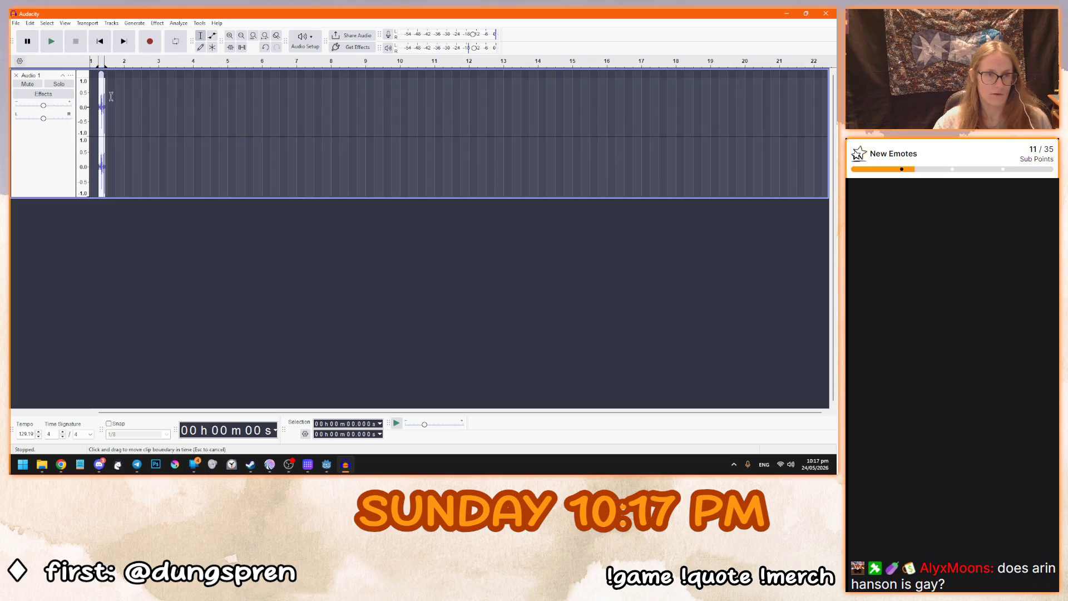
Step: Drag the Audio 1.1 clip to the start of the timeline
scroll(102, 77, "up", 2)
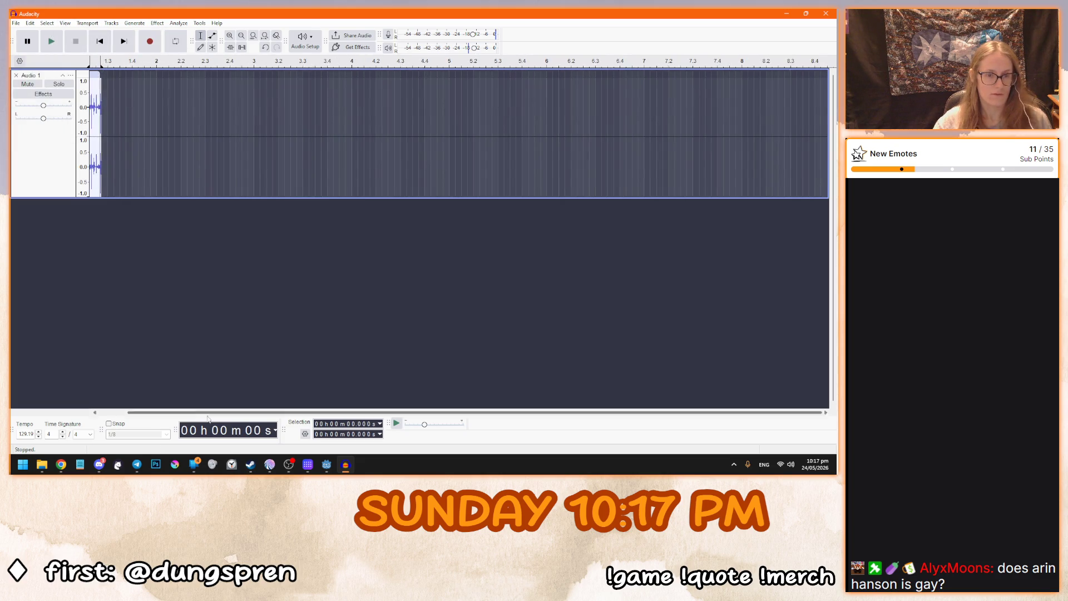
scroll(151, 173, "up", 4)
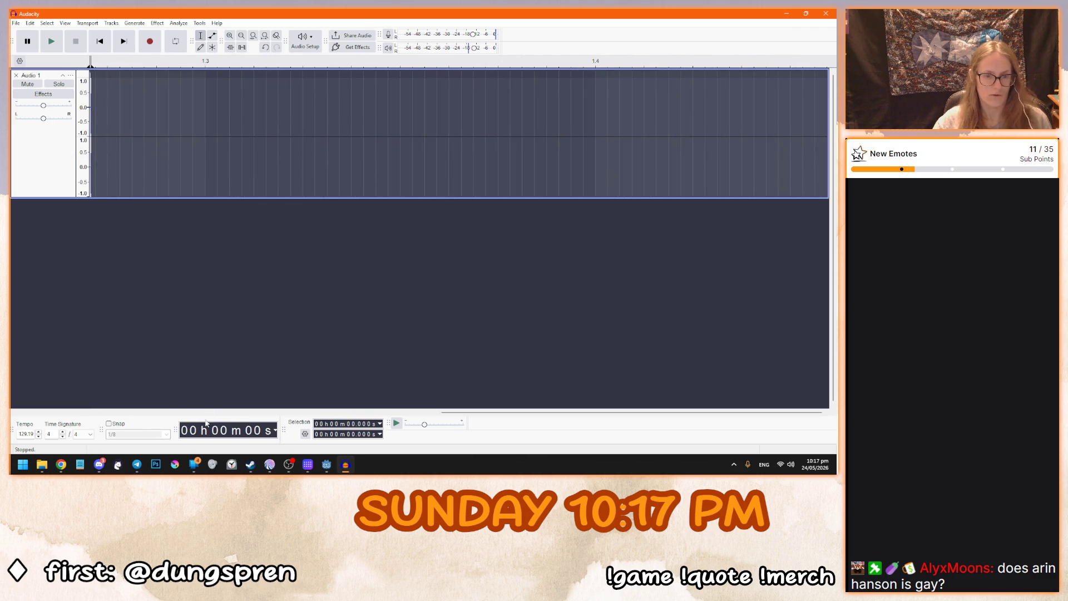
left_click_drag(545, 74, 163, 69)
scroll(267, 256, "down", 2)
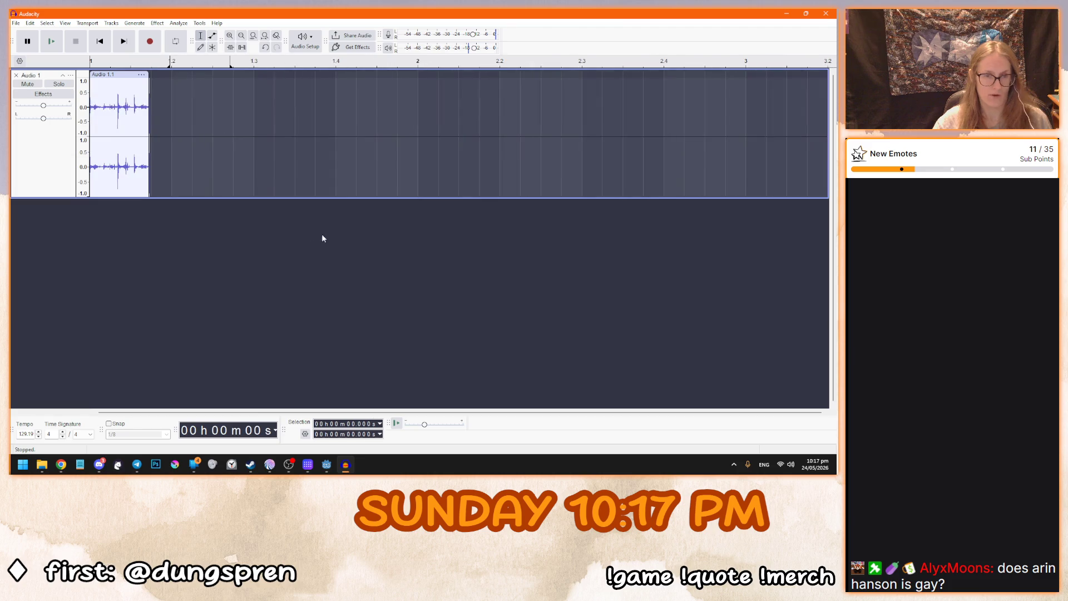
Step: Export the shake as shaker_machine.mp3 and close Audacity
left_click(16, 23)
left_click(146, 321)
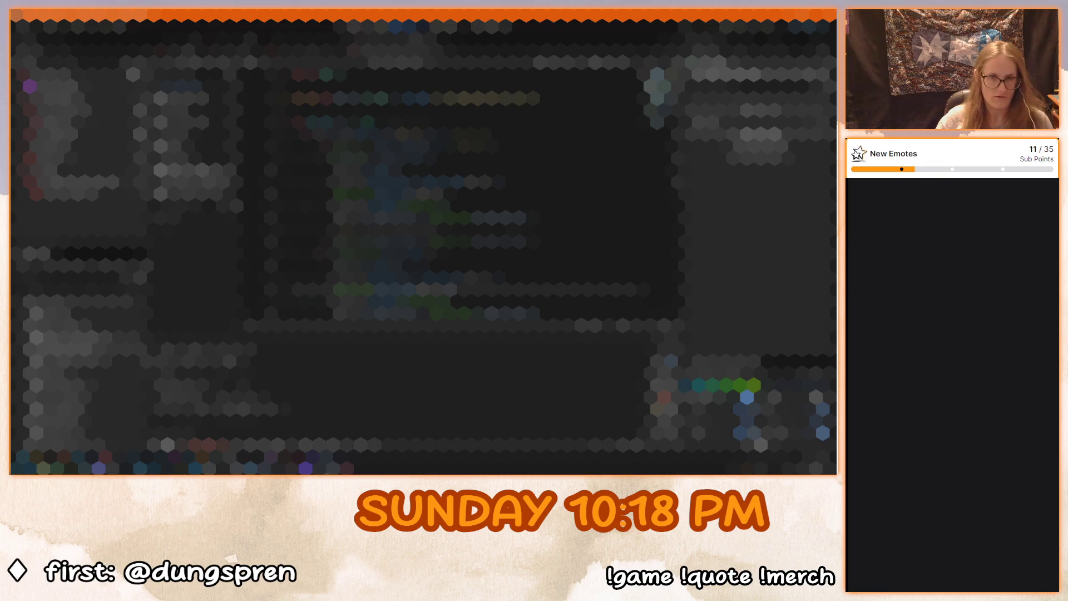
key("Return")
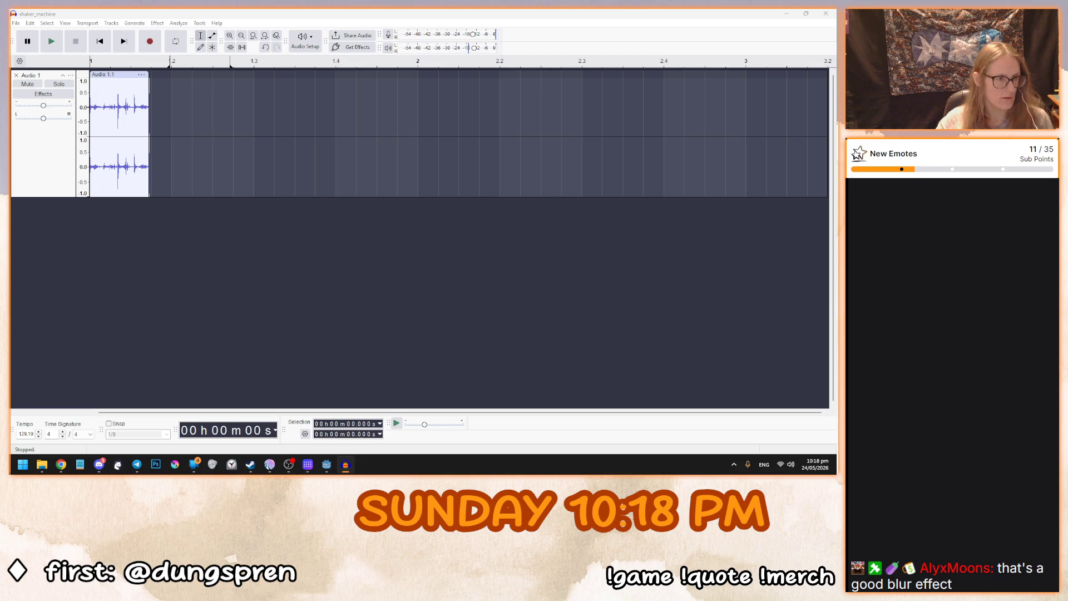
left_click(410, 211)
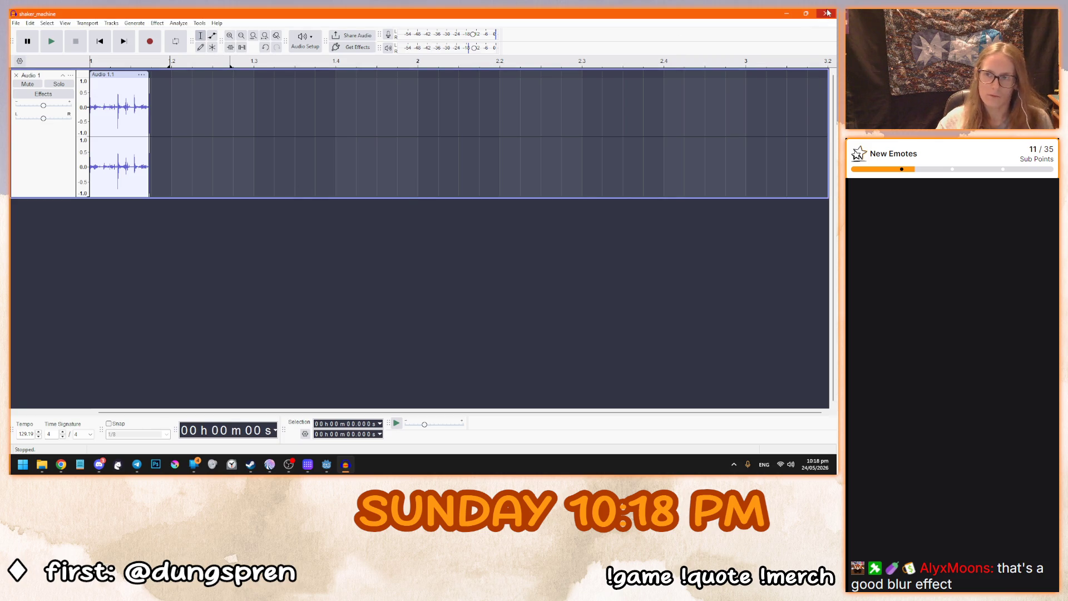
left_click(826, 13)
Step: Enable Loop on audio/shaker_machine.mp3, preview it, and reimport
left_click(326, 464)
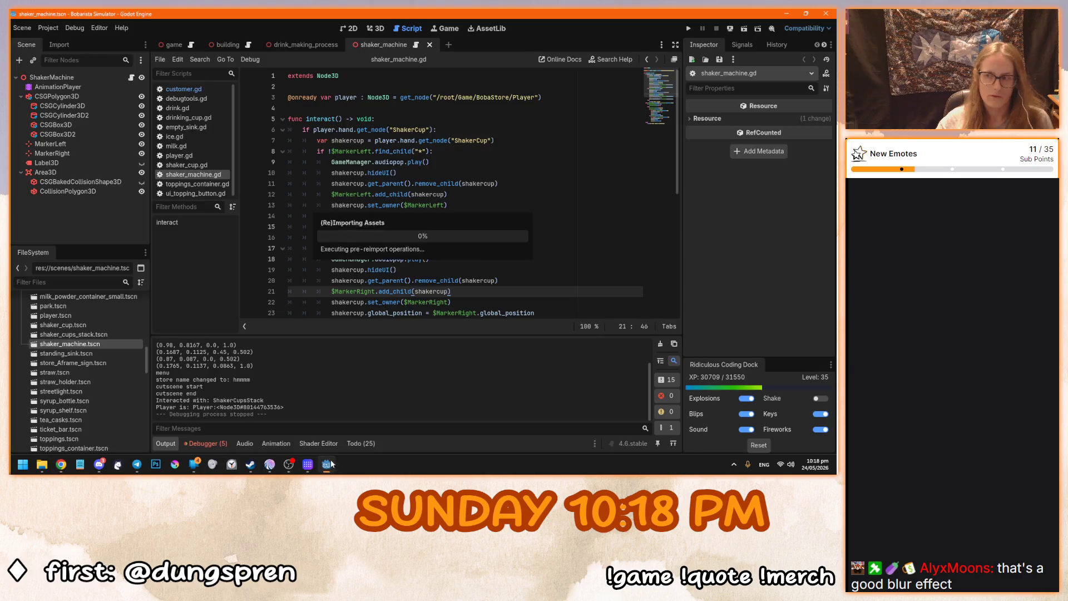
left_click_drag(147, 334, 149, 289)
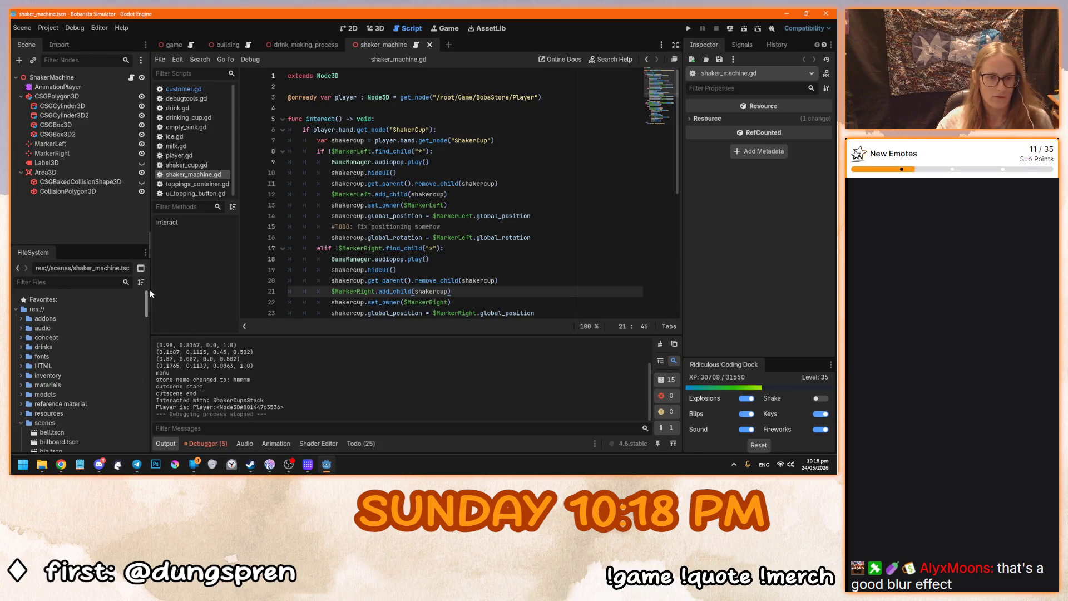
left_click(19, 327)
right_click(72, 376)
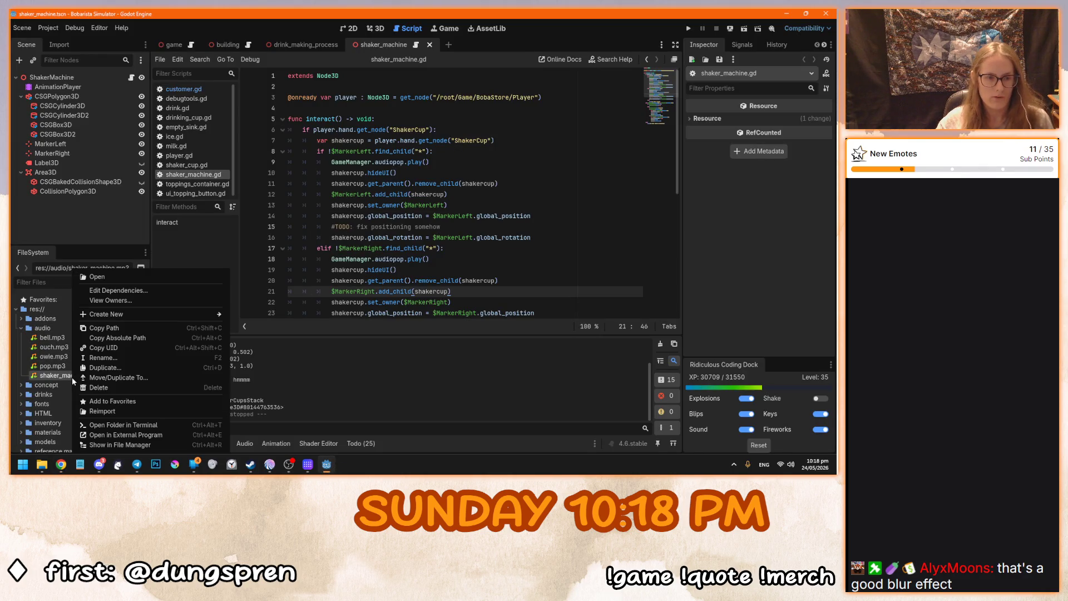
left_click(66, 376)
double_click(65, 376)
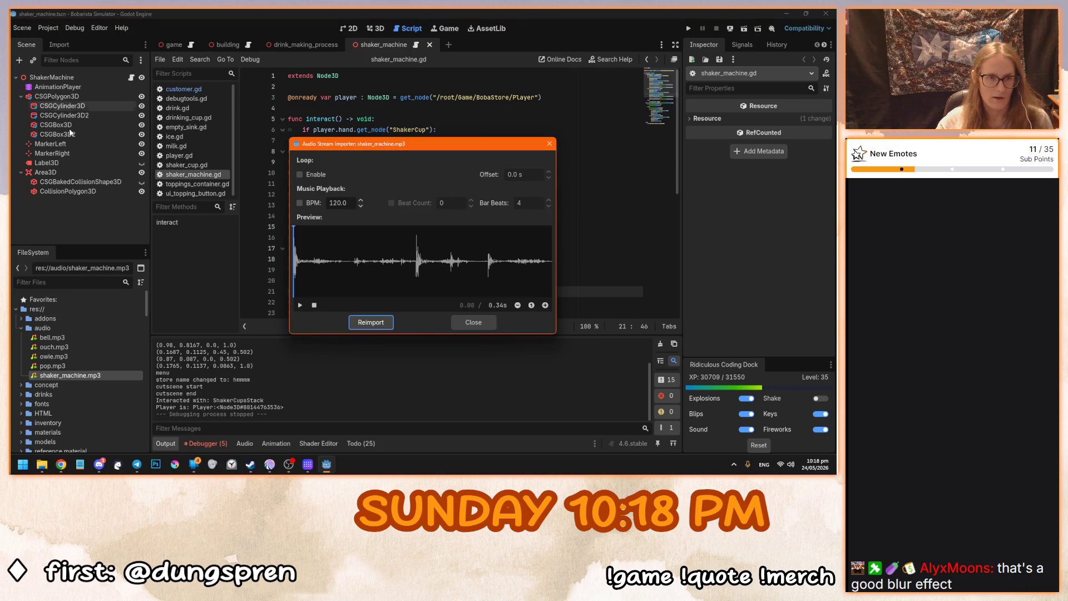
left_click(299, 175)
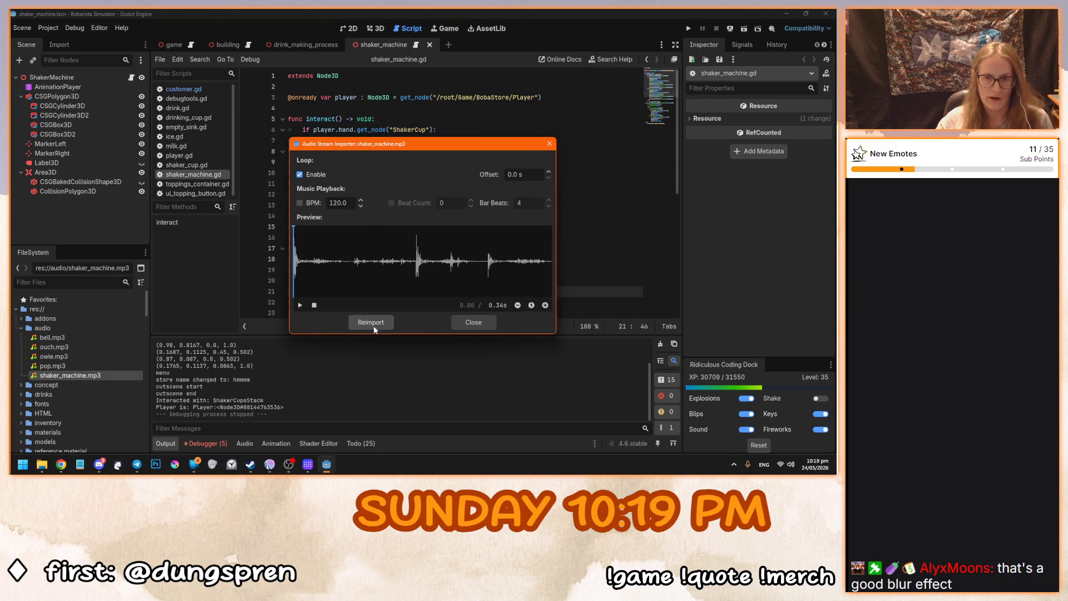
left_click(300, 305)
left_click(373, 323)
Step: Place the caret at the end of line 11's TODO comment, then select the ShakerMachine root node
left_click(354, 226)
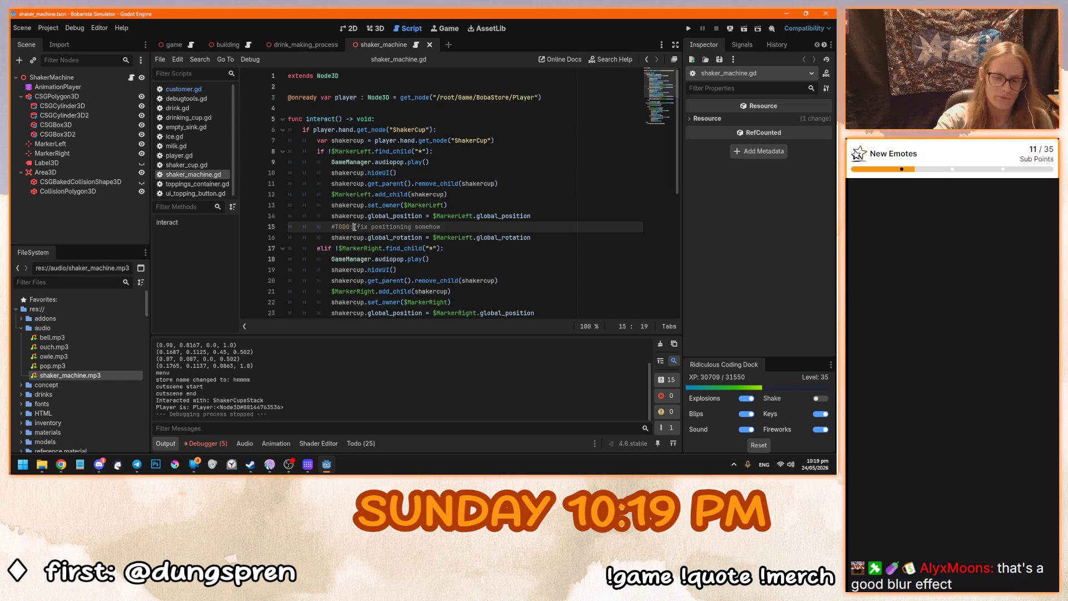
left_click(511, 188)
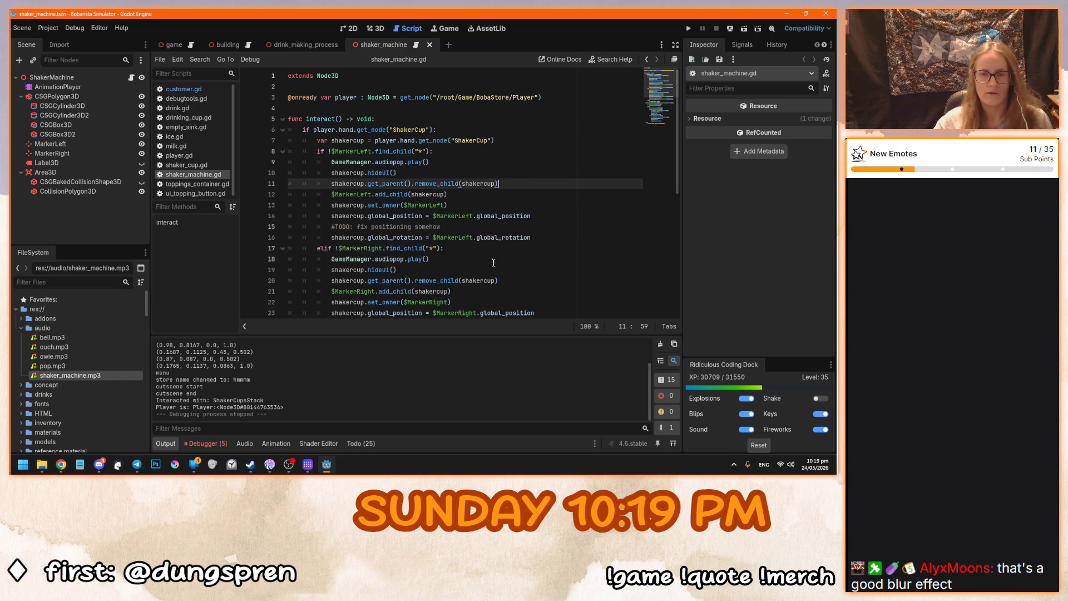
left_click(58, 78)
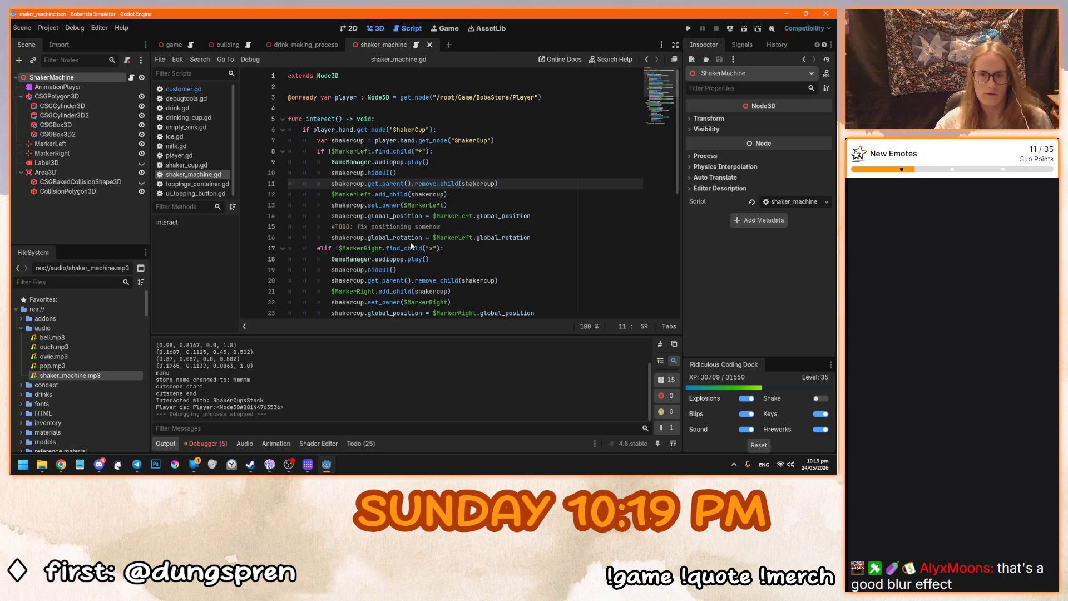
Step: In the 3D view, add an AudioStreamPlayer3D child node to the shaker machine
key("ctrl+F2")
scroll(435, 243, "down", 5)
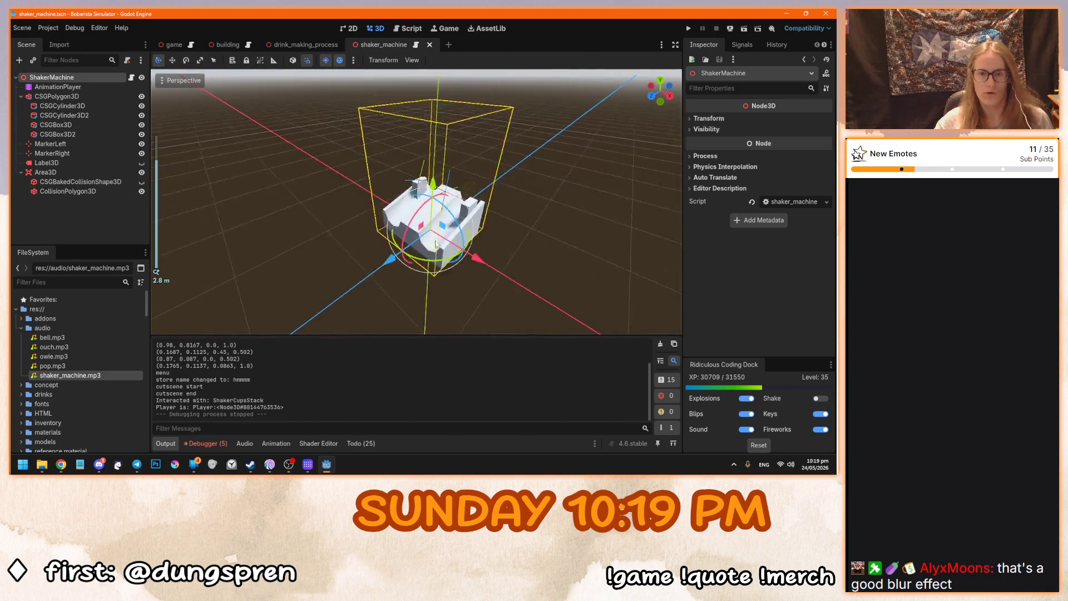
left_click(19, 60)
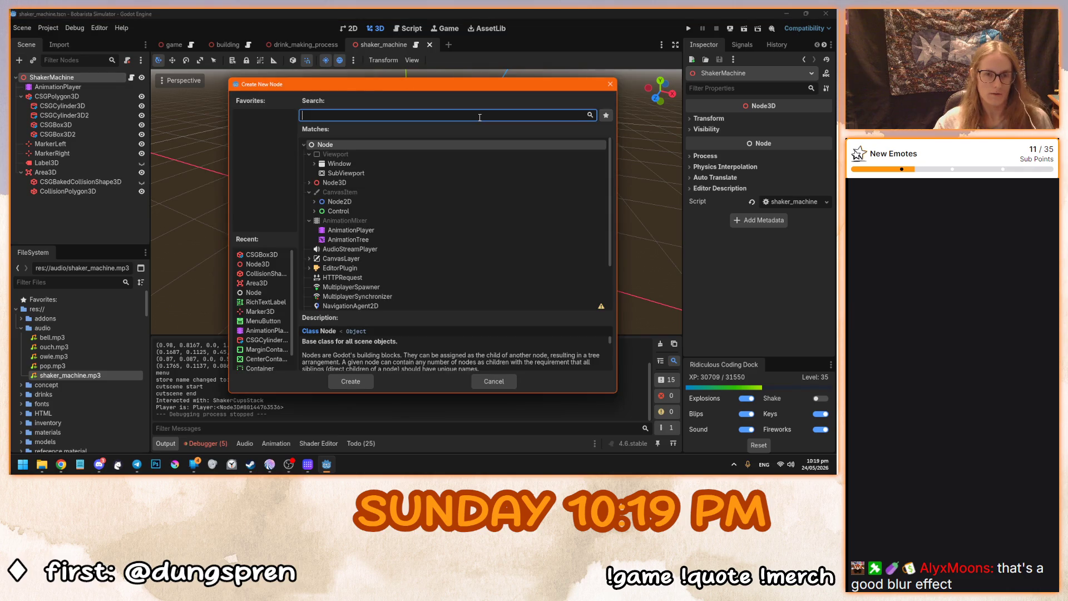
type("audio")
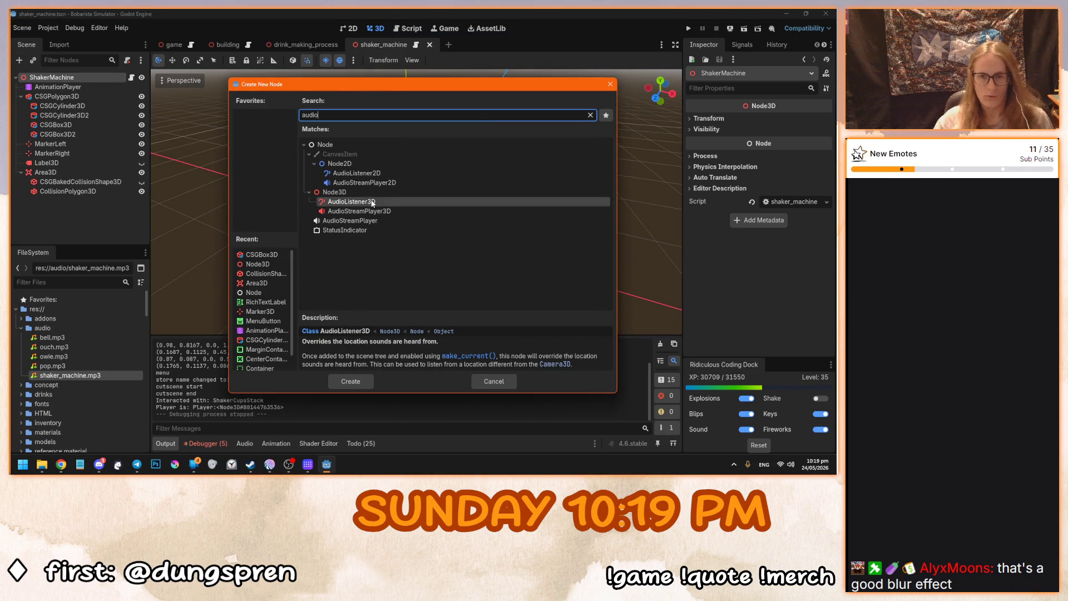
left_click(381, 212)
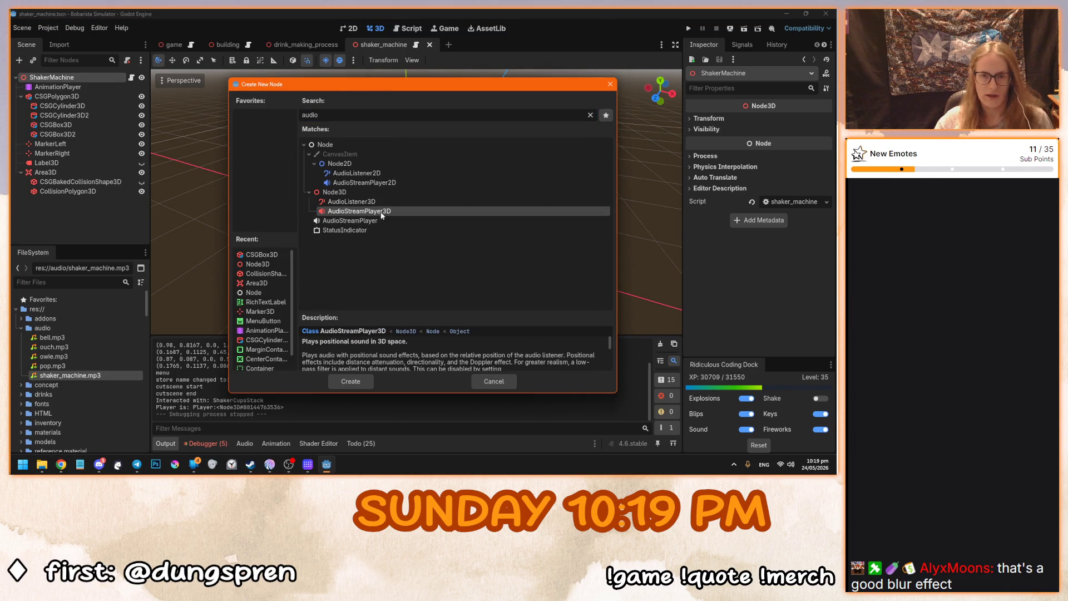
left_click(351, 381)
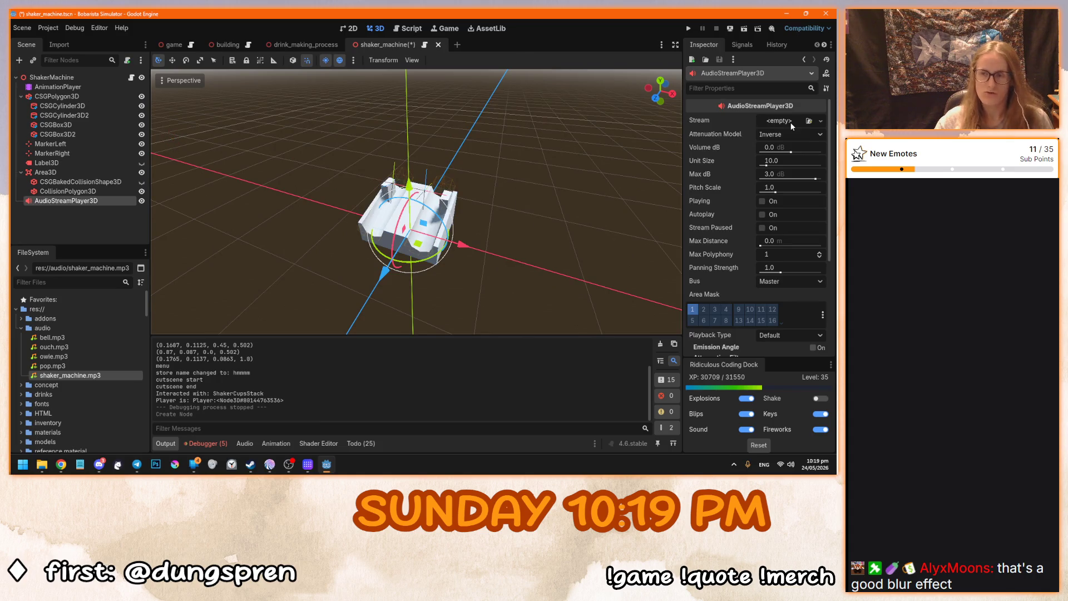
Step: Assign shaker_machine.mp3 as the player's stream and set its Volume dB to -20
mouse_move(70, 375)
left_mouse_down()
mouse_move(784, 127)
mouse_move(775, 127)
left_mouse_up()
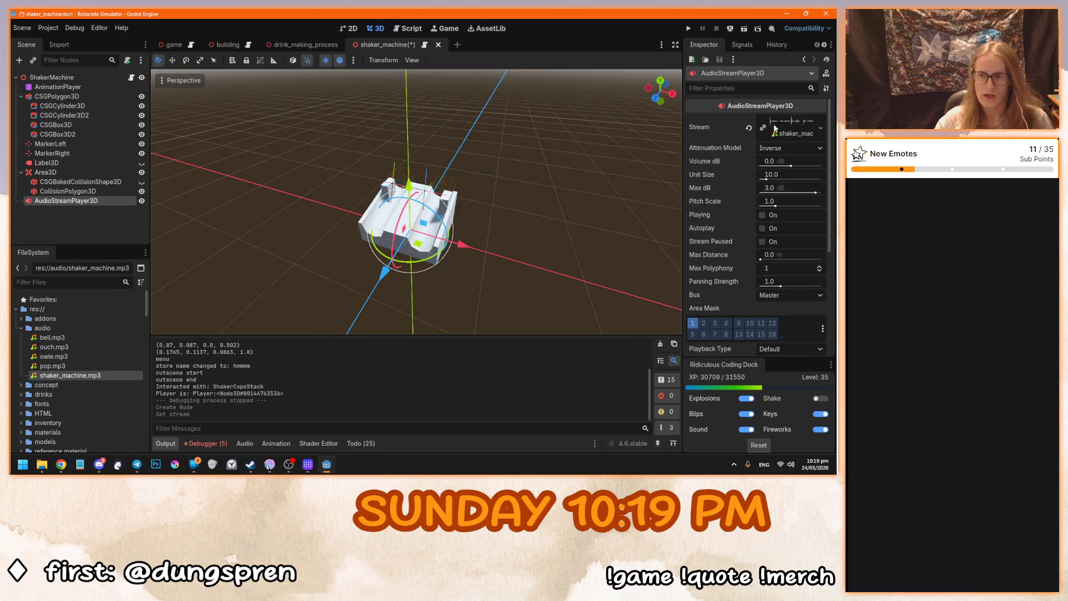
left_click(776, 160)
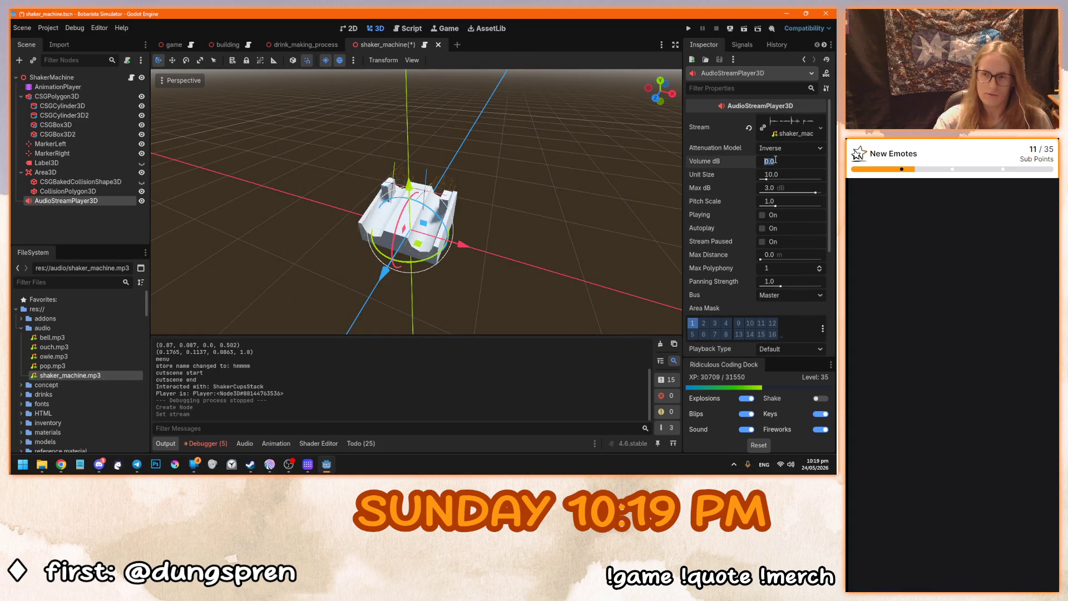
type("-20")
key("Return")
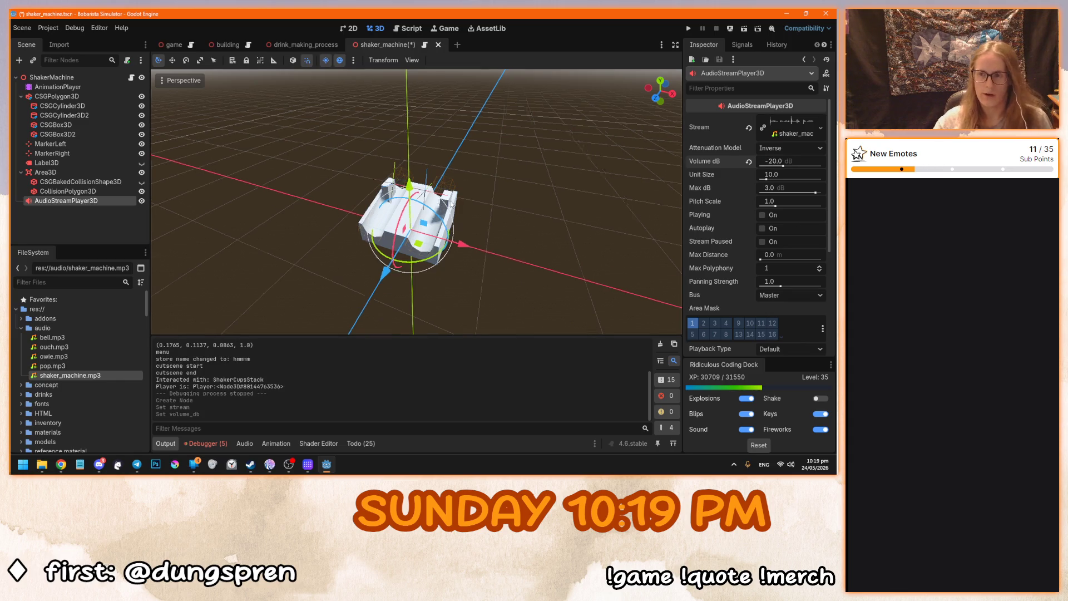
Step: Save the ShakerMachine scene
mouse_move(534, 278)
left_mouse_down()
mouse_move(484, 193)
mouse_move(423, 183)
left_mouse_up()
scroll(482, 189, "up", 3)
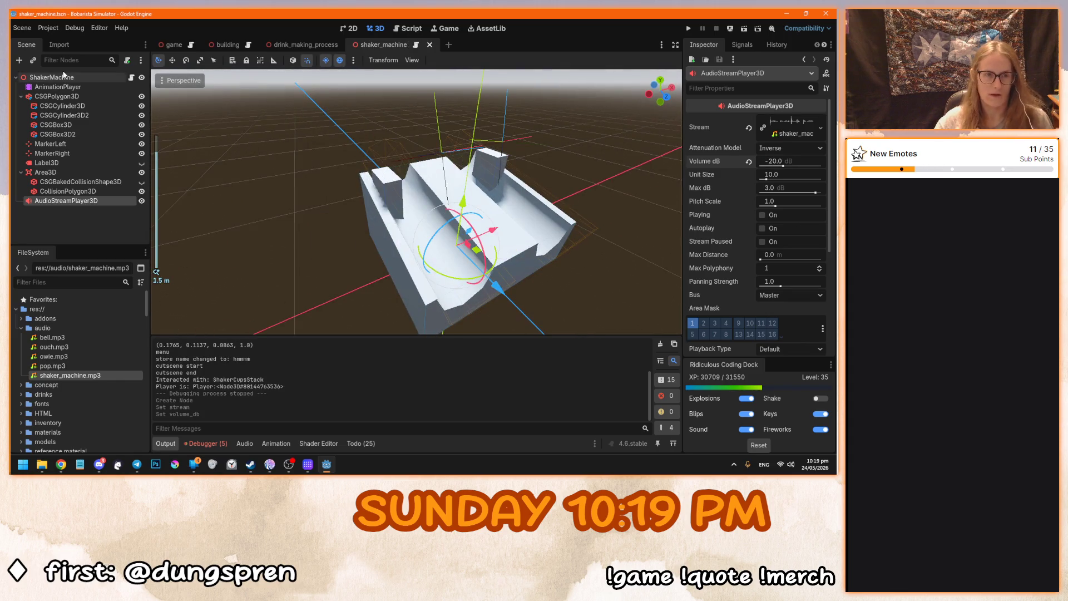
key("ctrl+s")
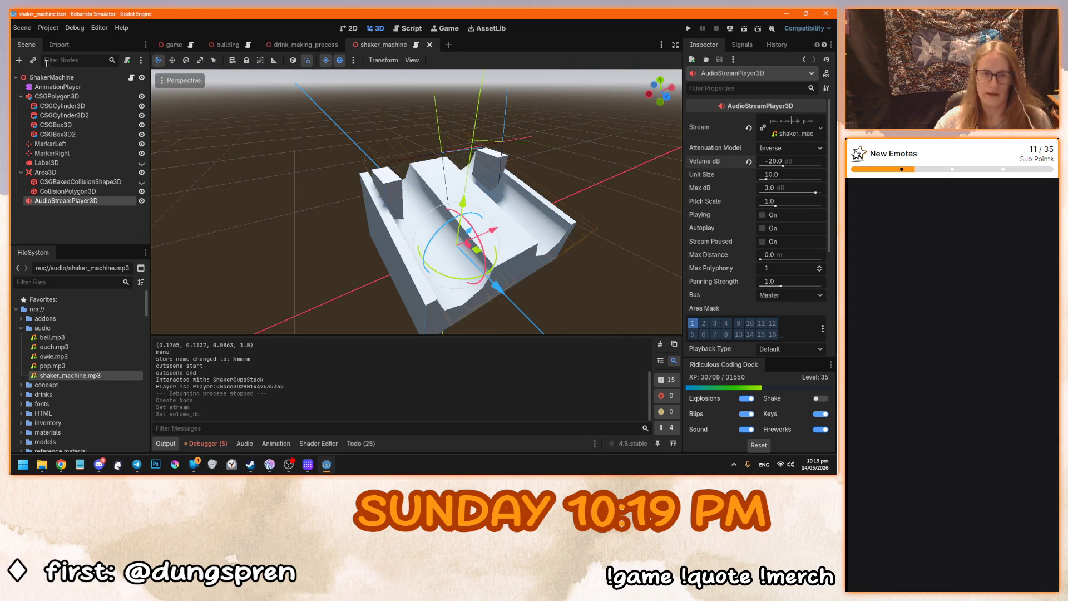
Step: Open shaker_machine.gd from the ShakerMachine root node's script icon
left_click(51, 78)
left_click(131, 77)
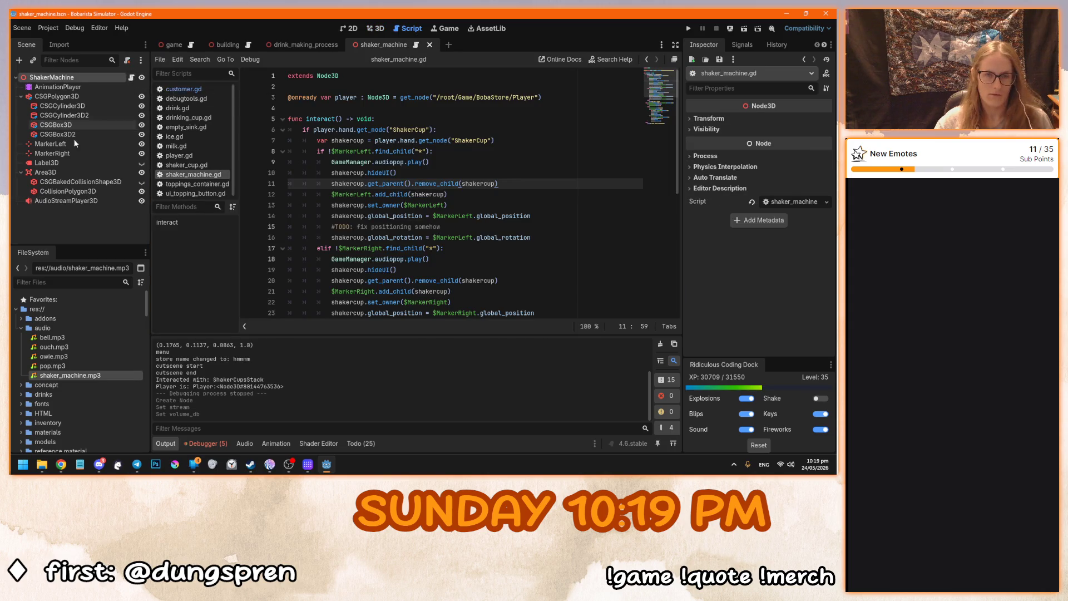
scroll(427, 230, "down", 1)
scroll(427, 230, "up", 1)
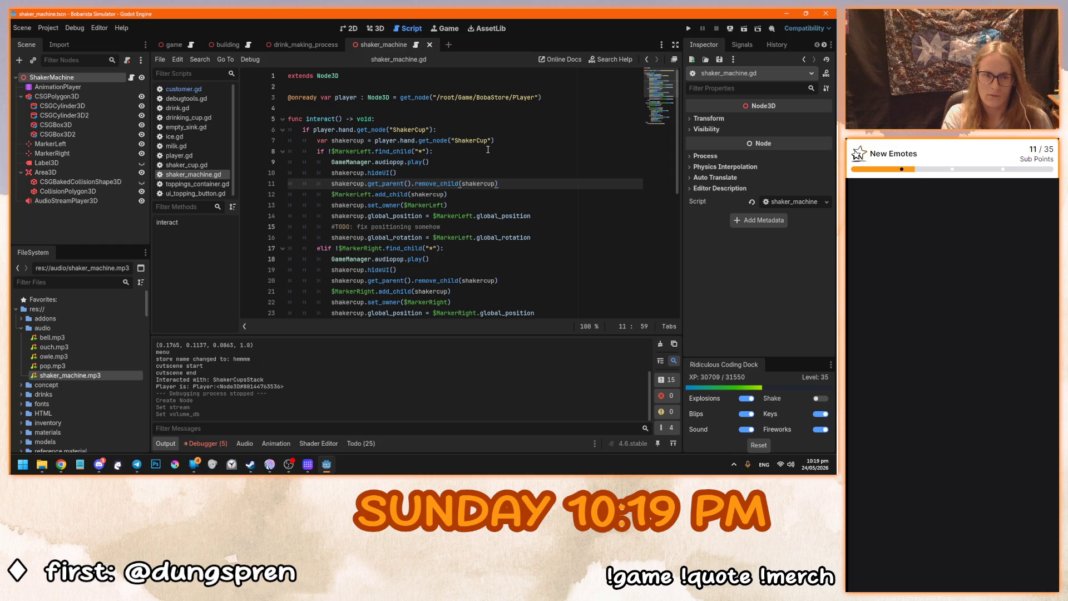
Step: Playtest the game: pick up a shaker cup, load it into the machine and run it
key("F5")
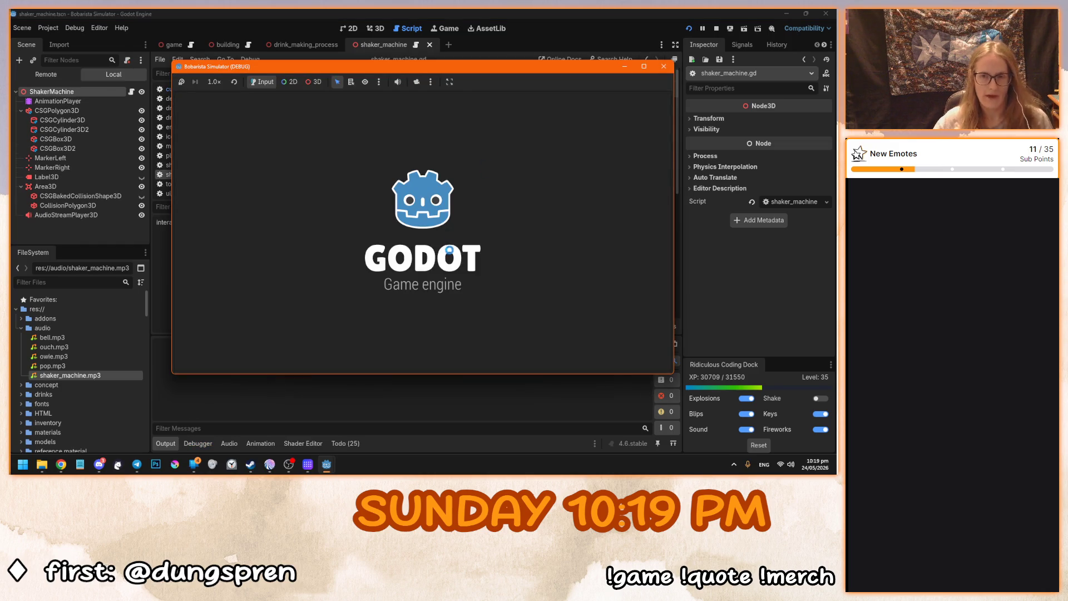
left_click(438, 248)
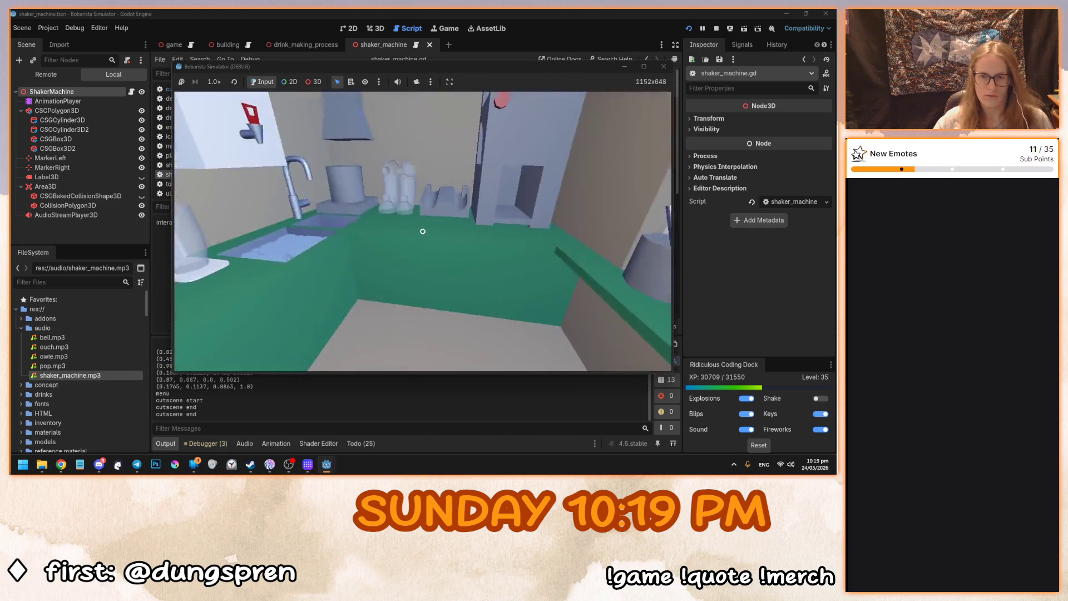
left_click(423, 231)
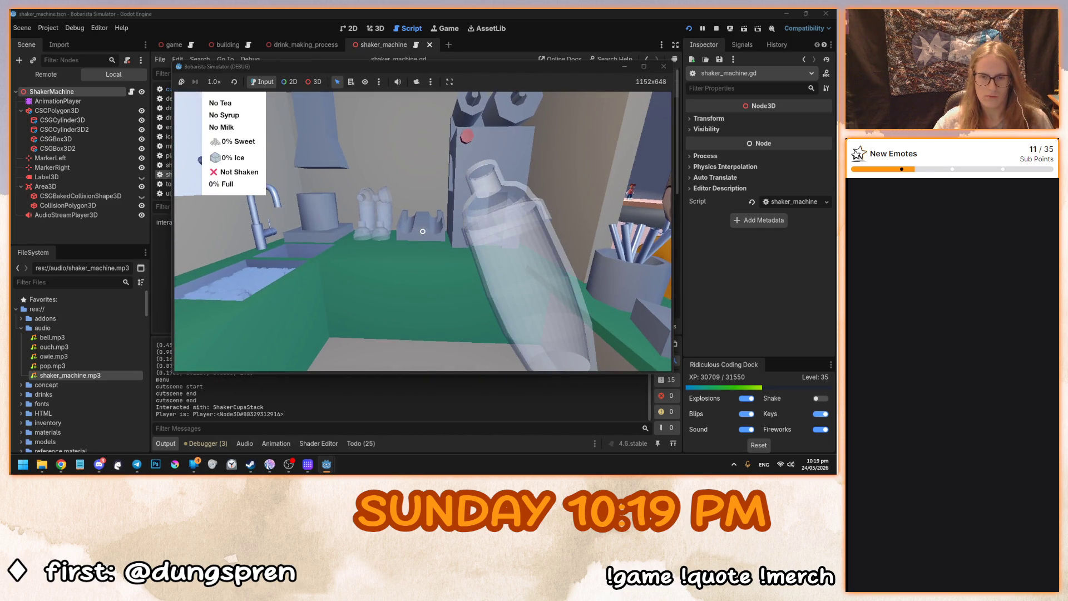
left_click(423, 231)
left_click(423, 231)
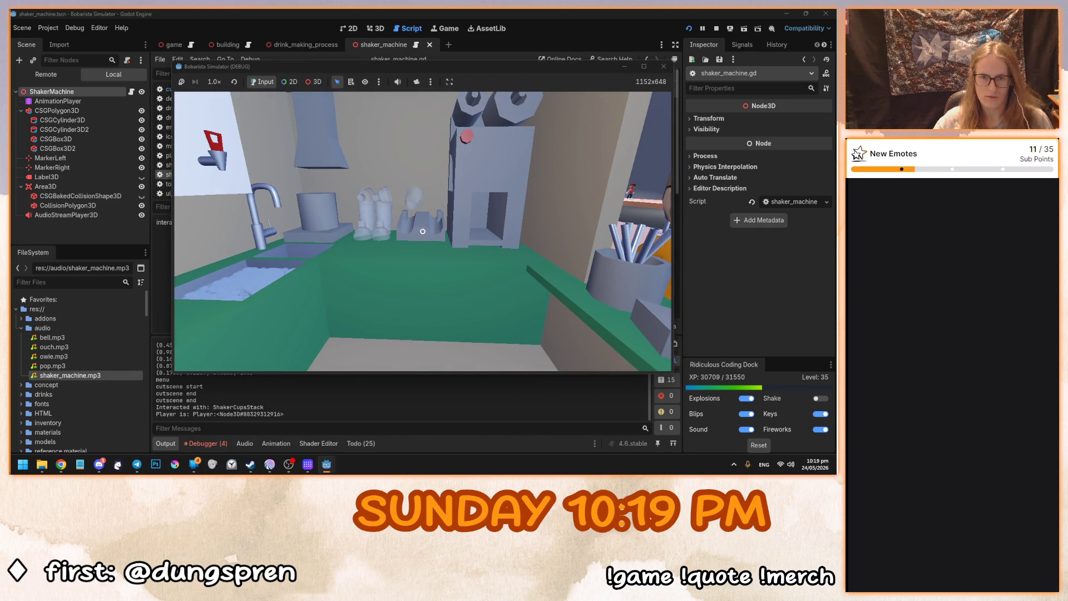
Step: Stop the game and place the caret after the animation stop call in shaker_machine.gd
key("F8")
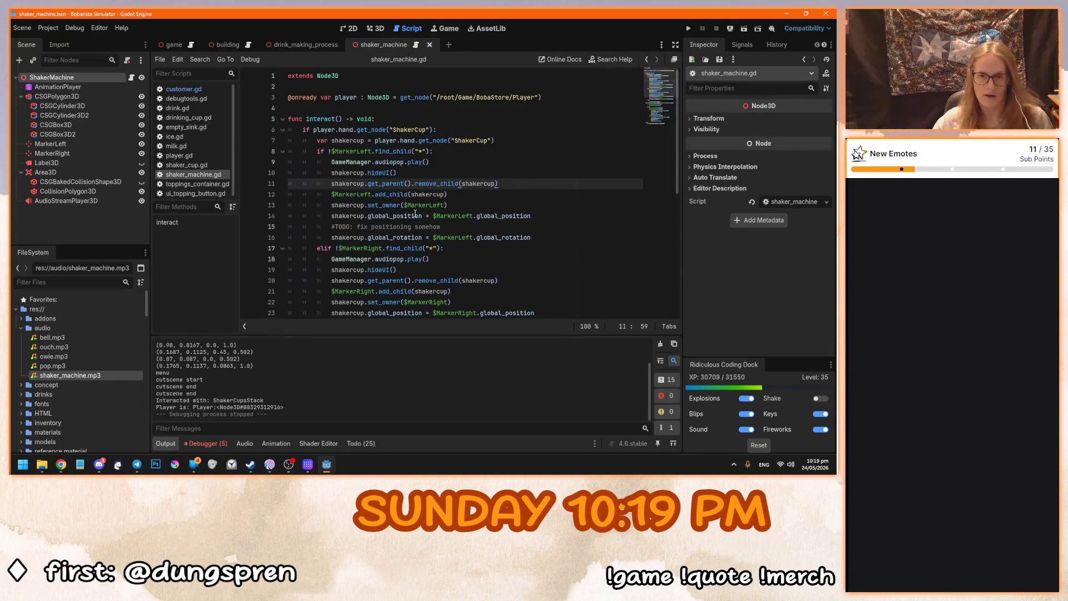
left_click(460, 184)
scroll(461, 189, "down", 5)
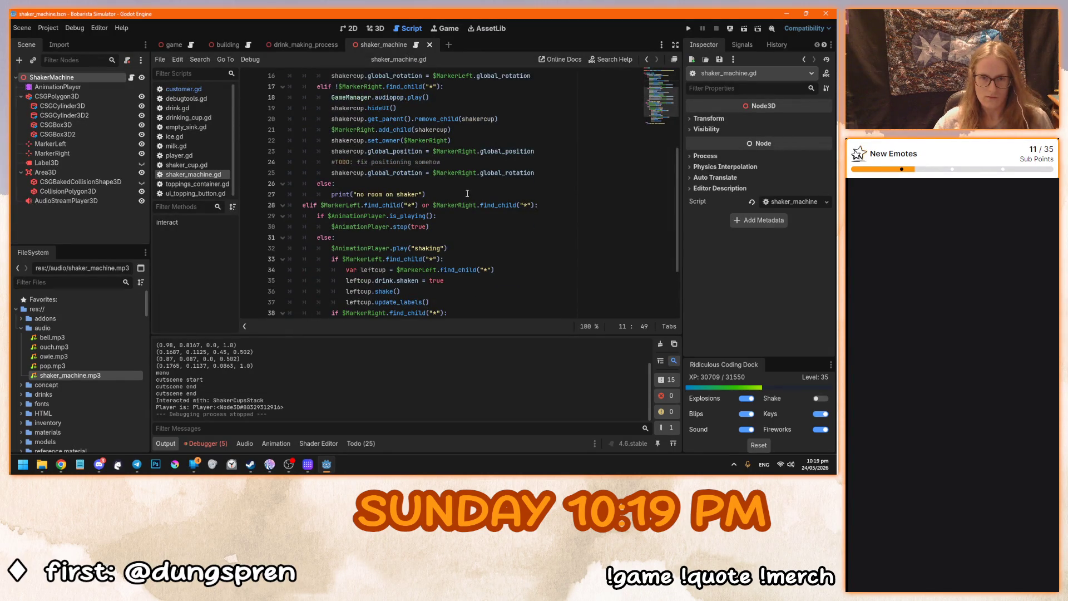
scroll(501, 229, "down", 3)
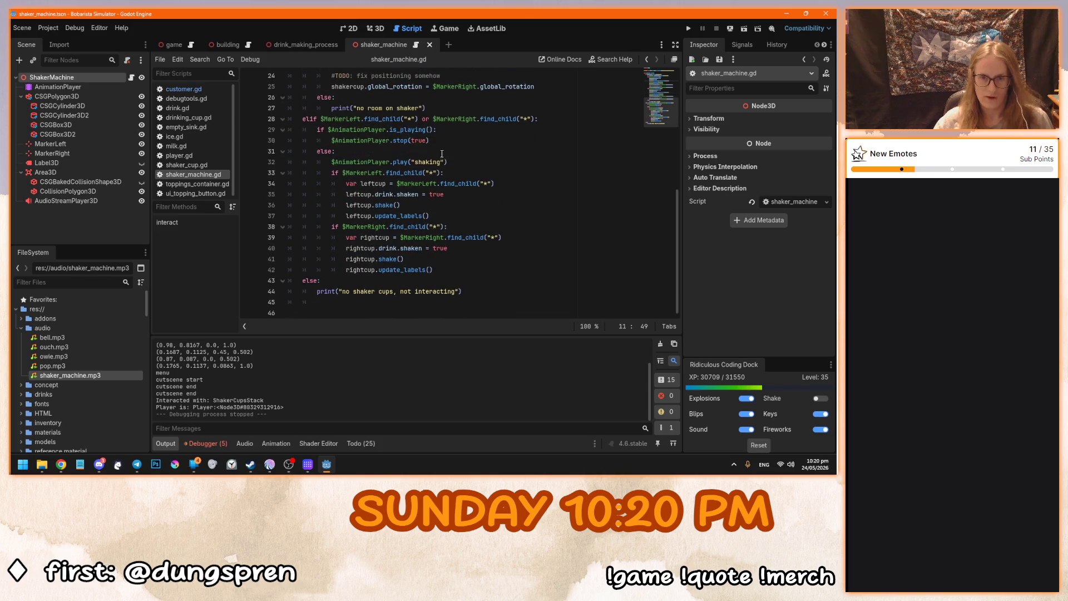
left_click(460, 131)
left_click(461, 142)
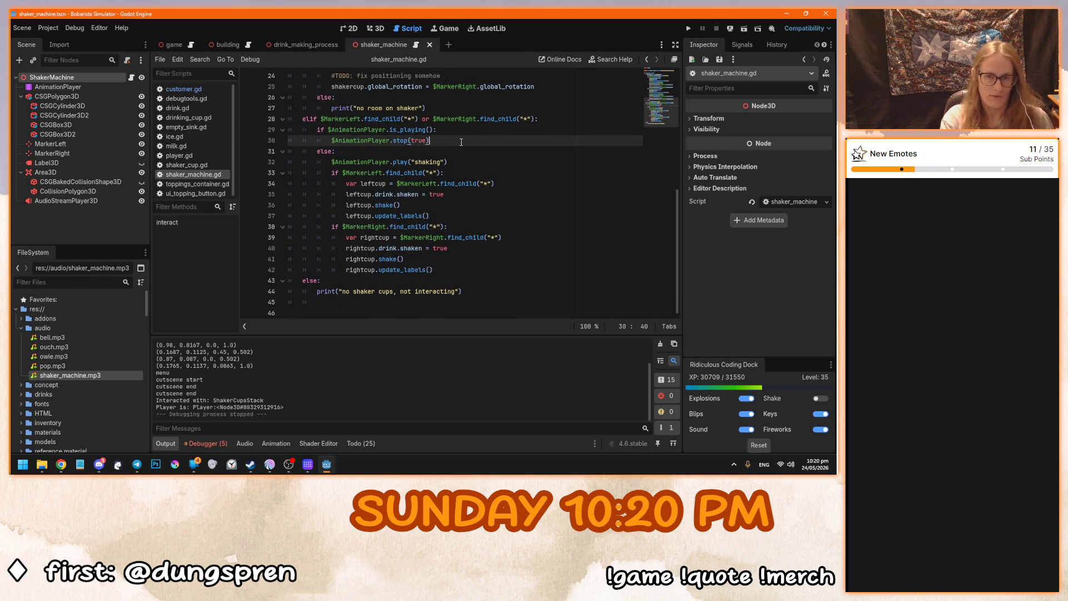
Step: Add $AudioStreamPlayer3D.stop() below $AnimationPlayer.stop(true) and select the new line
key("Return")
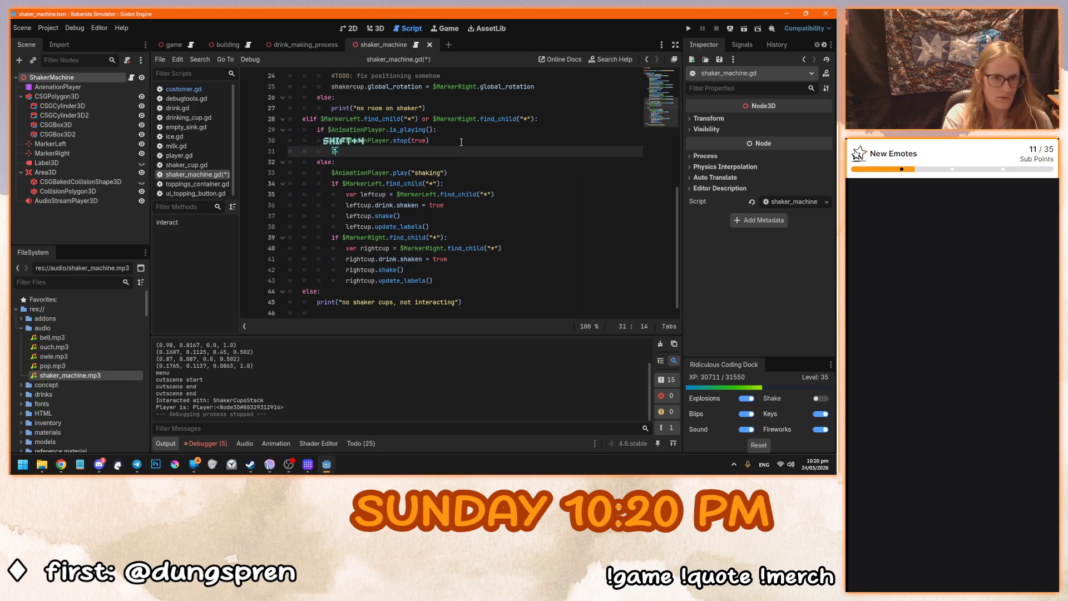
type("$AudioStreamPlayer3D")
key("Tab")
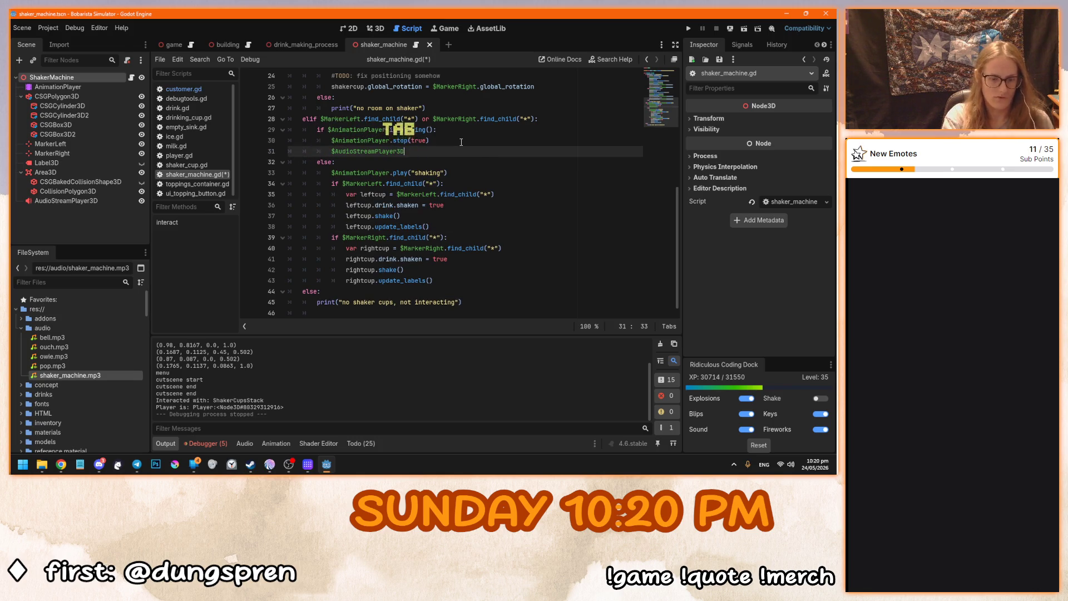
type(".stop()")
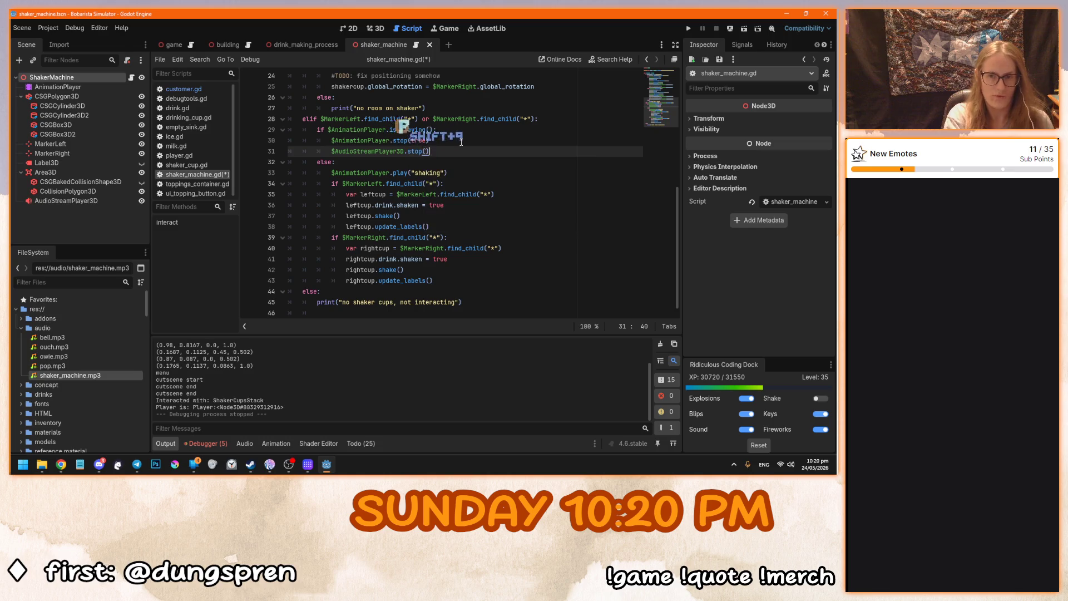
key("shift+Home")
key("ctrl+c")
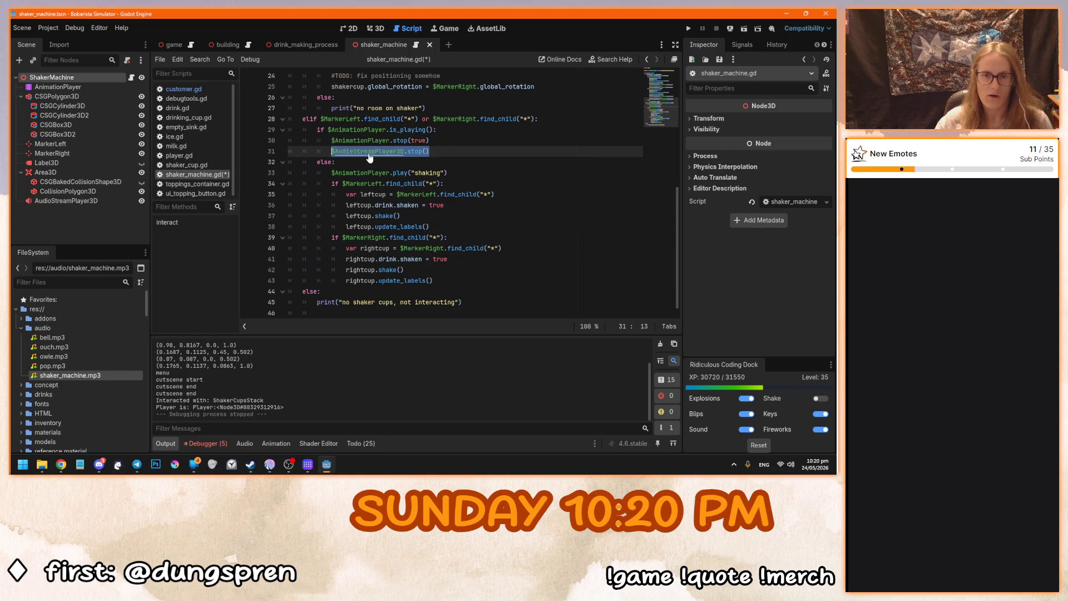
Step: Paste the audio line under play("shaking"), change stop to play, and launch the game
left_click(489, 164)
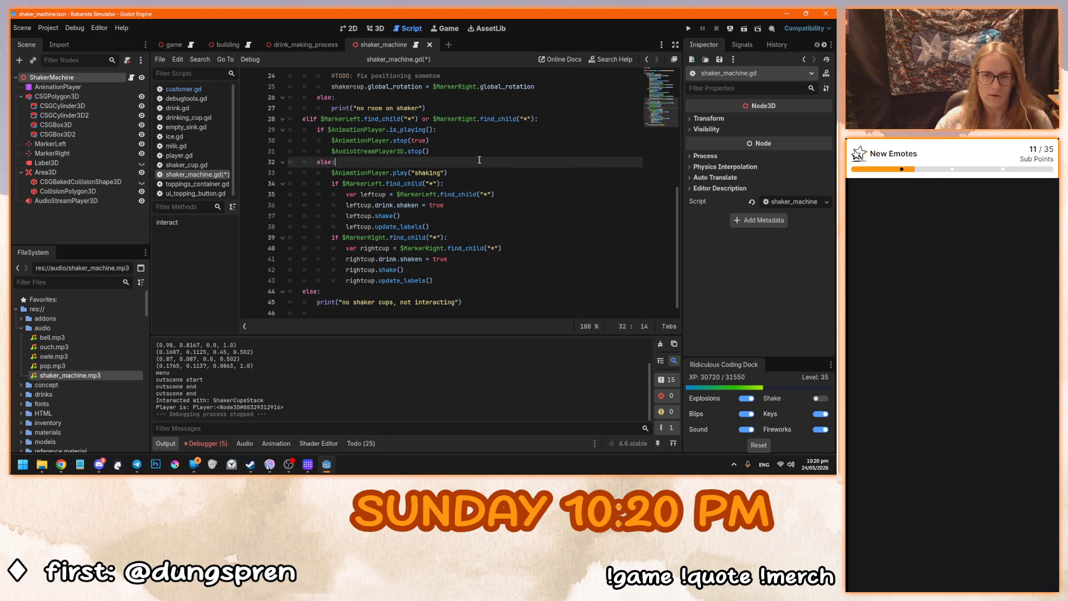
left_click(483, 154)
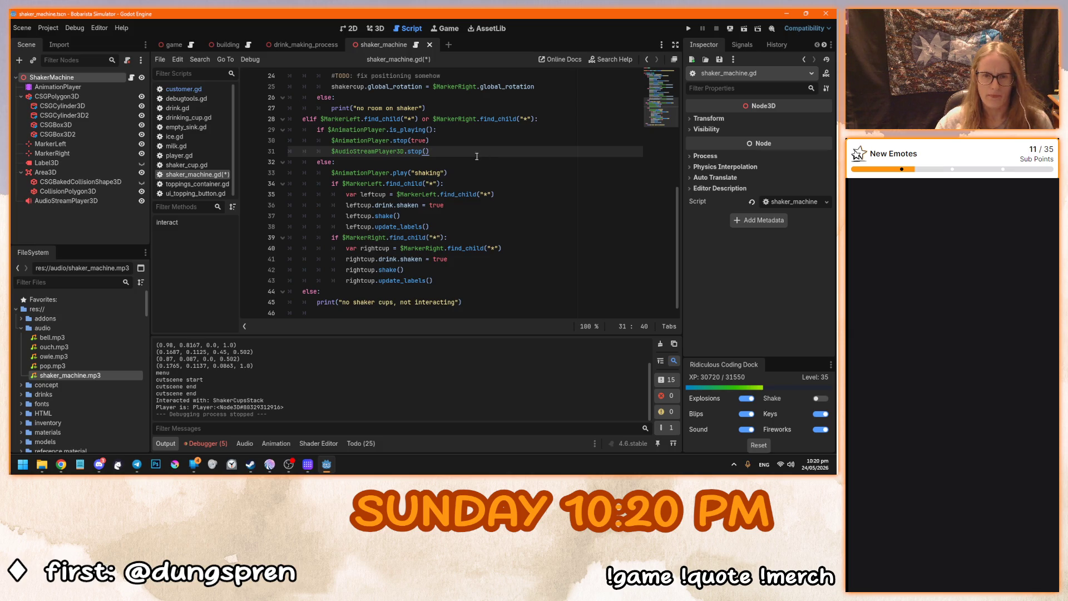
left_click(461, 172)
key("Return")
key("ctrl+v")
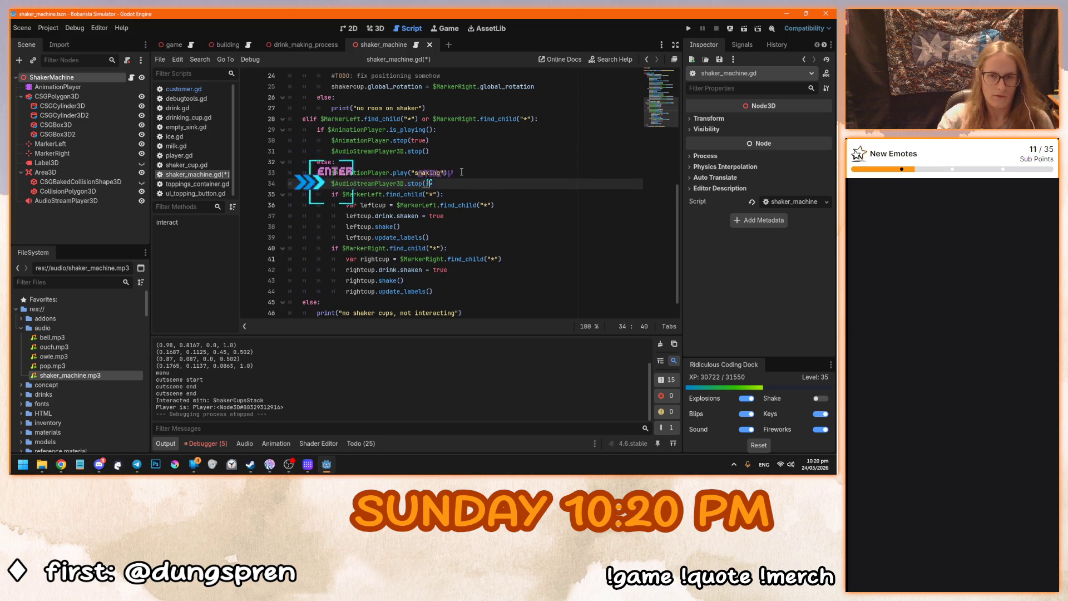
left_click(414, 183)
left_click_drag(412, 183, 409, 184)
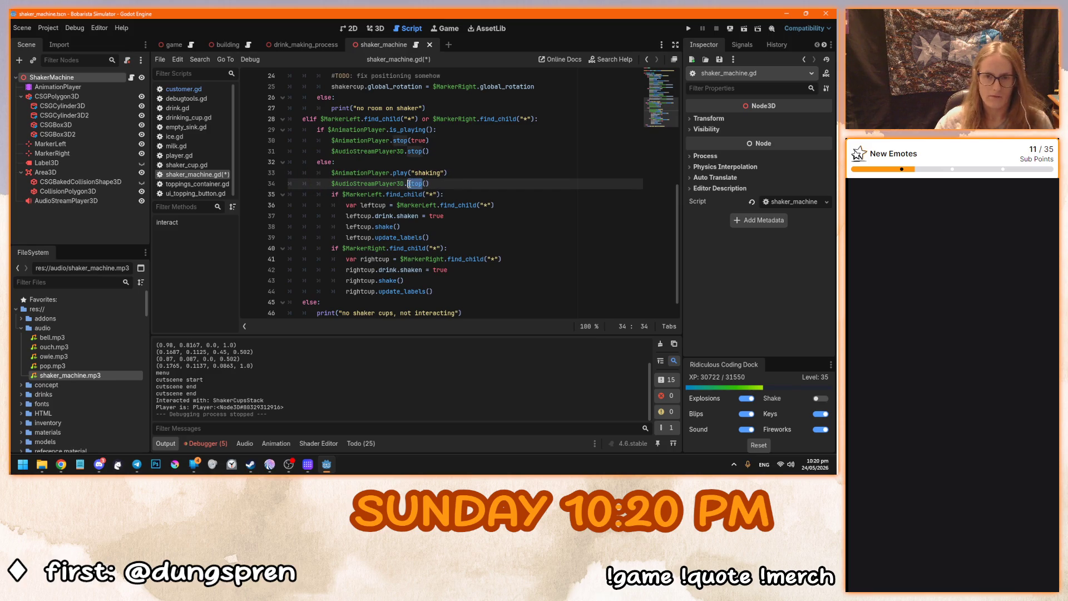
type("lay")
key("F5")
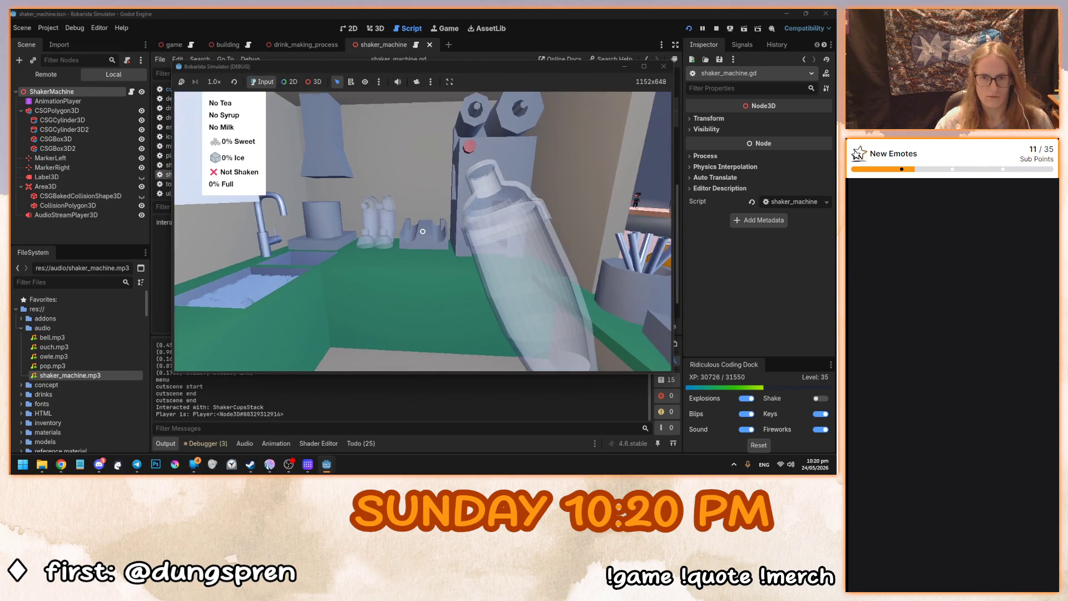
Step: After testing at -20 dB, set the AudioStreamPlayer3D volume to 0 dB and relaunch
left_click(423, 231)
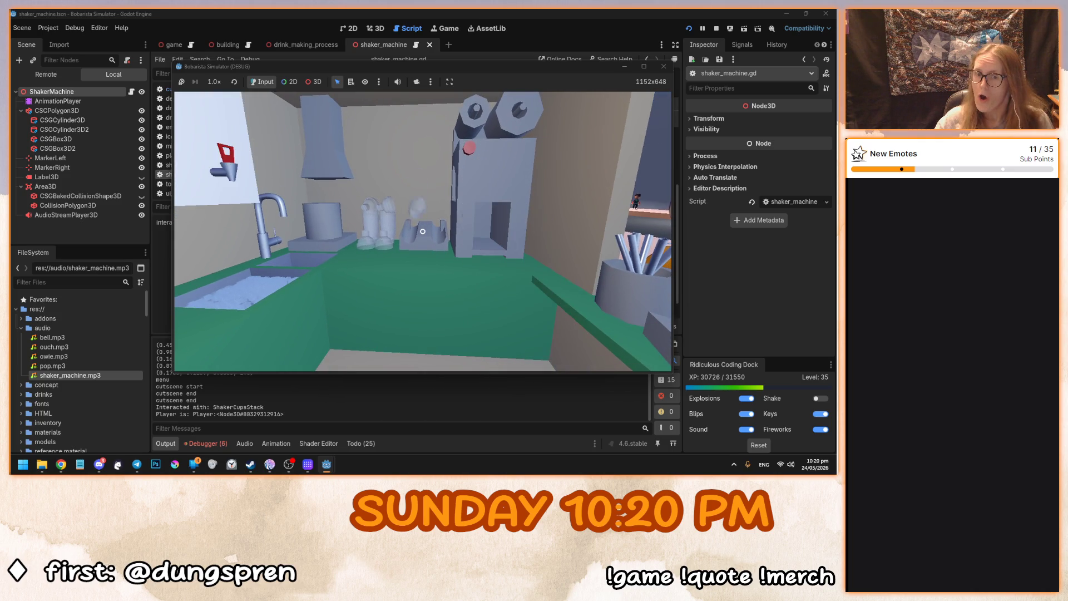
key("F8")
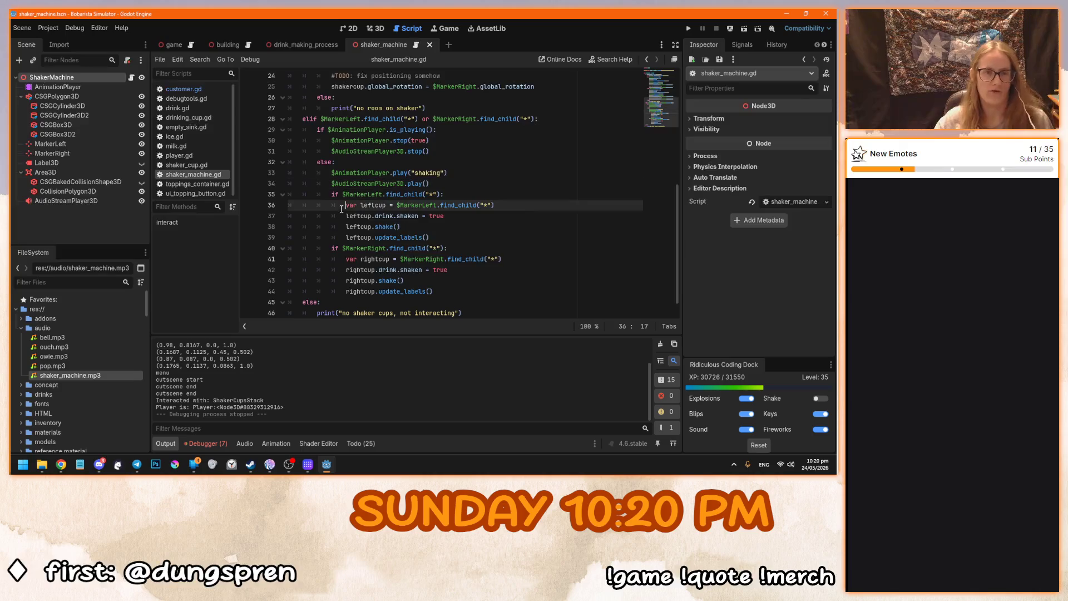
left_click(67, 200)
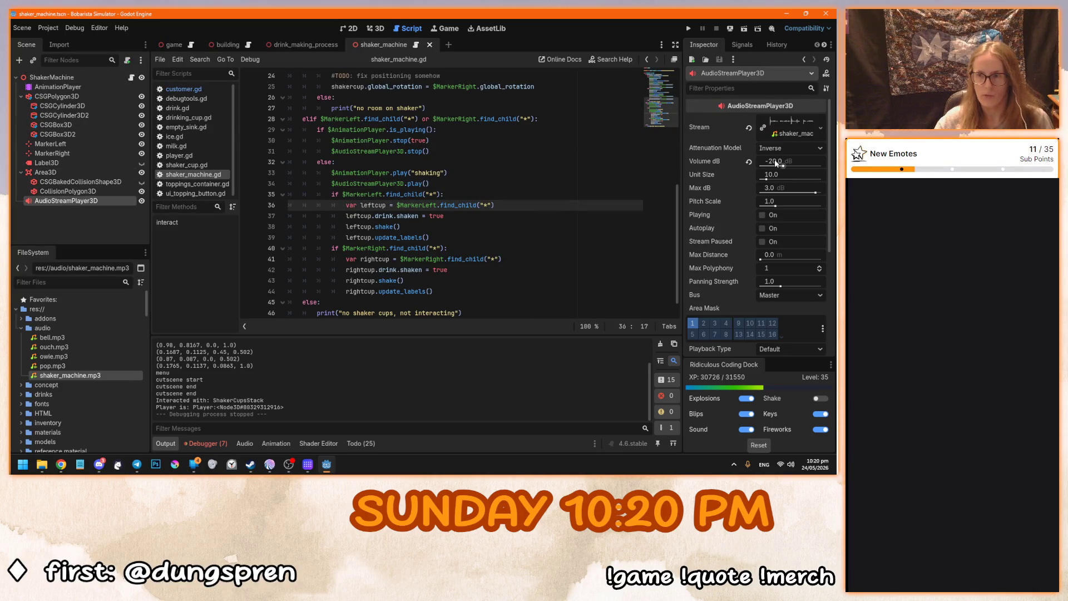
left_click(748, 161)
key("F5")
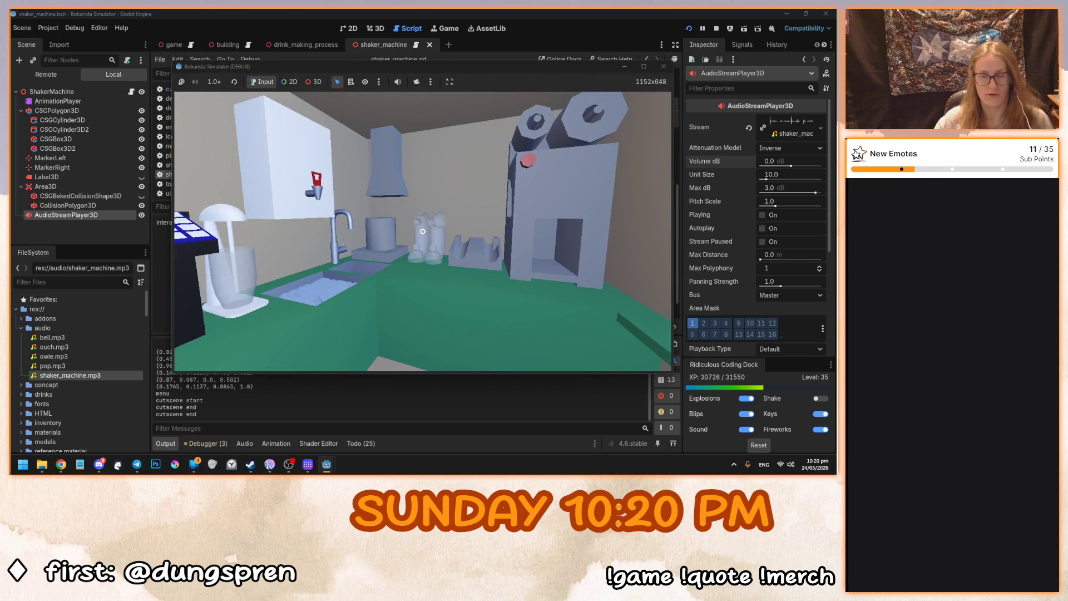
Step: Test the sound at 0 dB, then lower the volume to -10 dB and relaunch
left_click(422, 231)
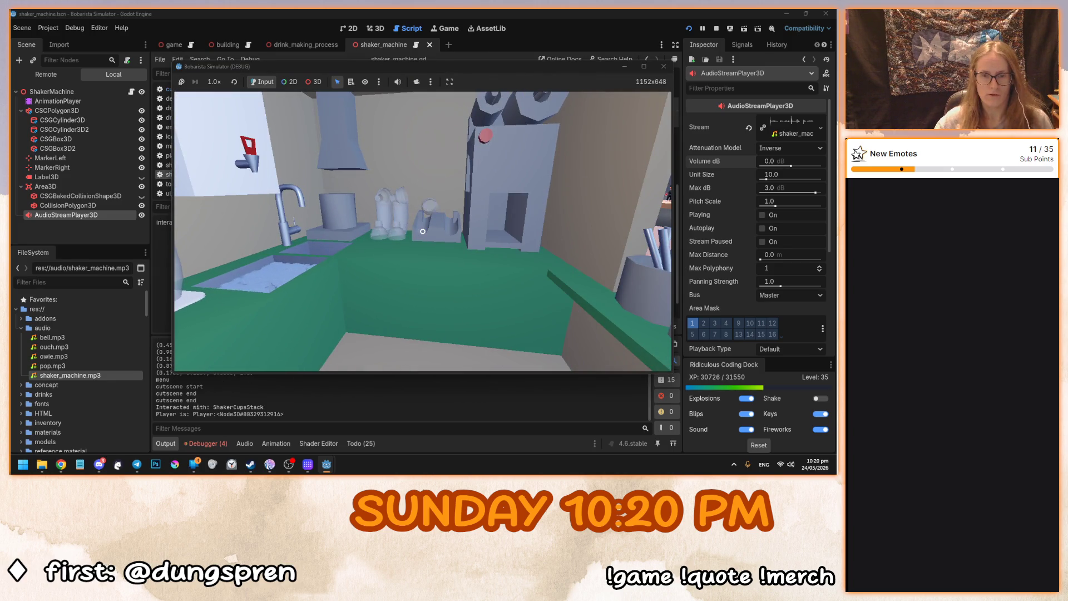
key("F8")
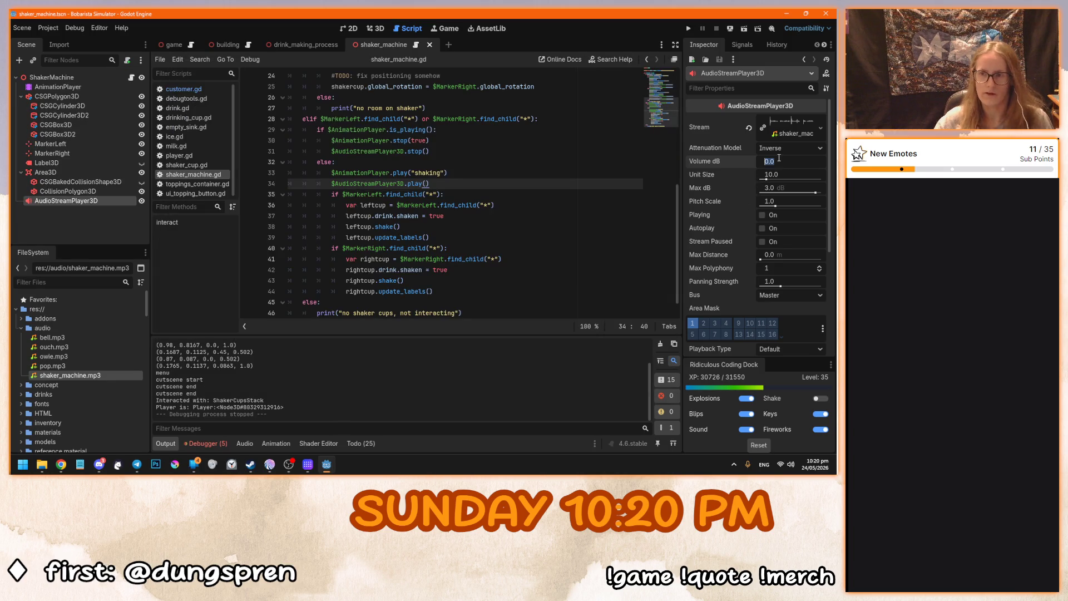
left_click(793, 161)
type("-10")
key("Return")
key("F5")
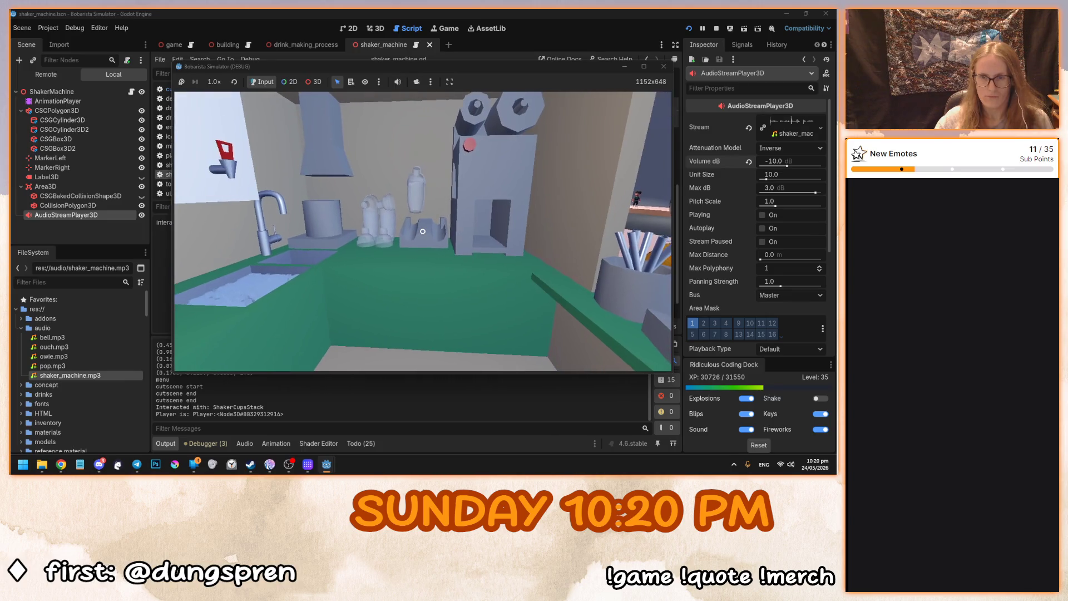
Step: Test at -10 dB, set the volume to -15 dB, then relaunch and use the shaker machine
key("e")
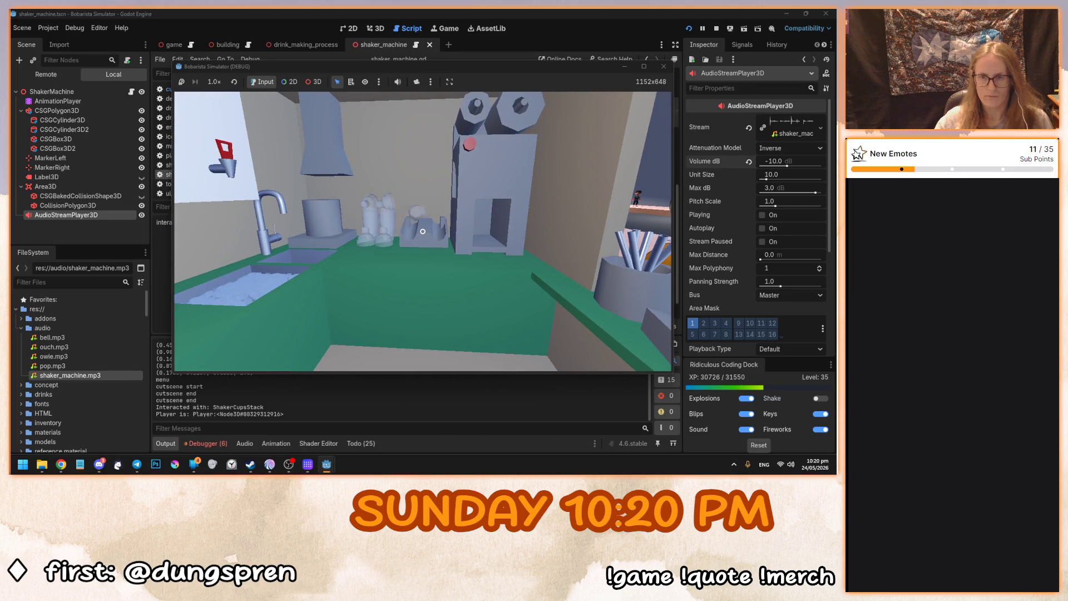
key("F8")
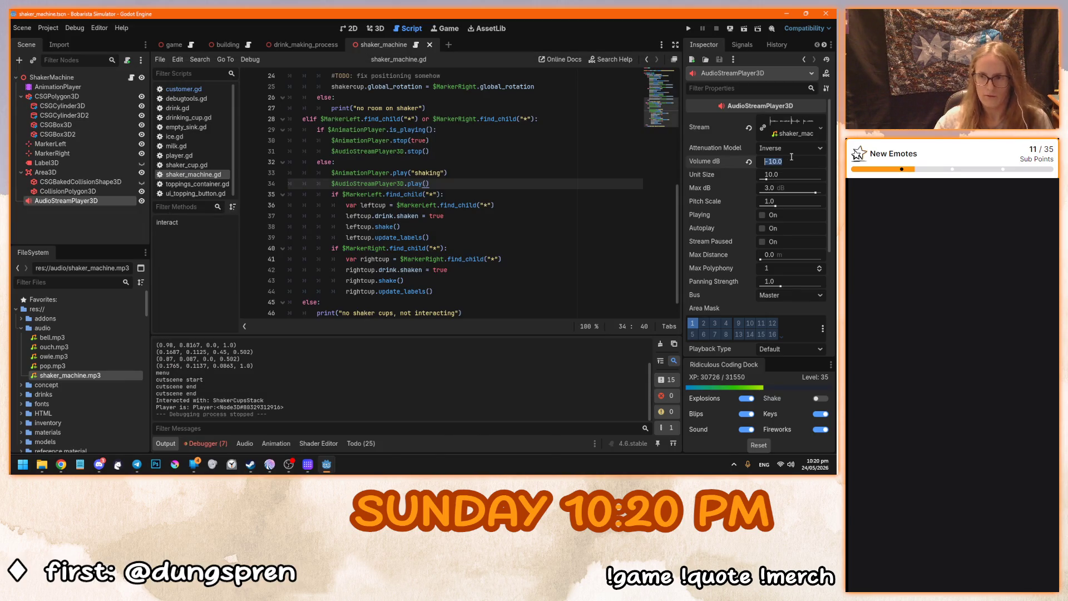
left_click(791, 159)
type("-15")
key("Return")
key("F5")
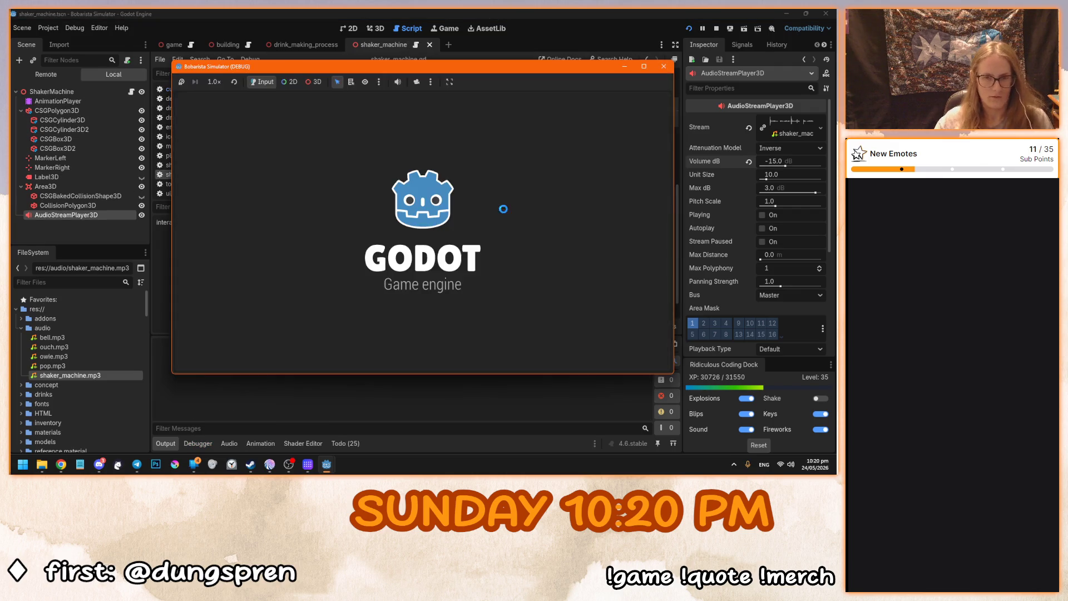
left_click(405, 235)
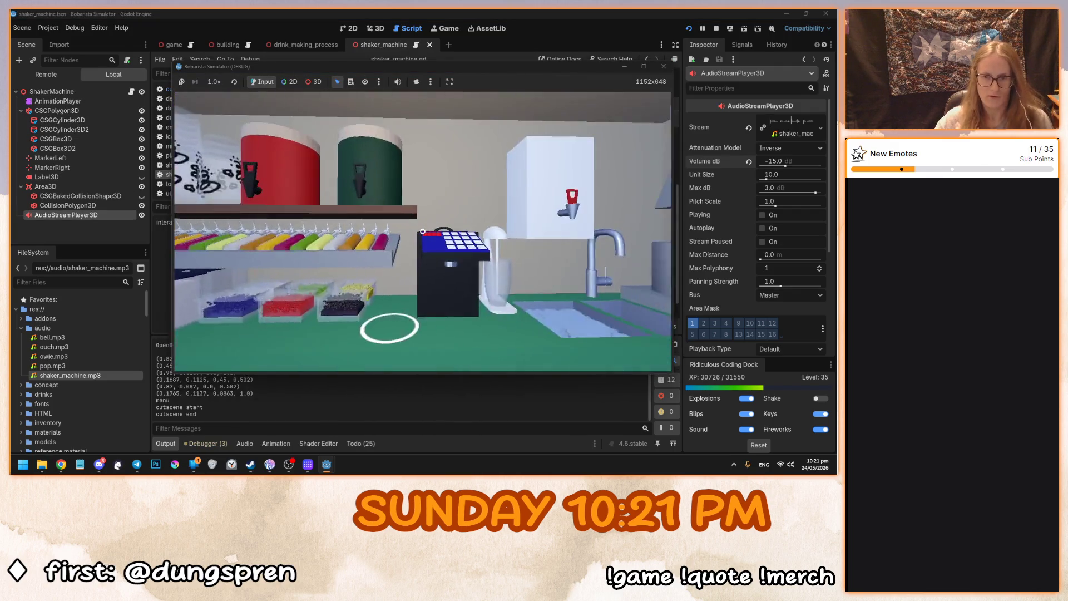
left_click(422, 231)
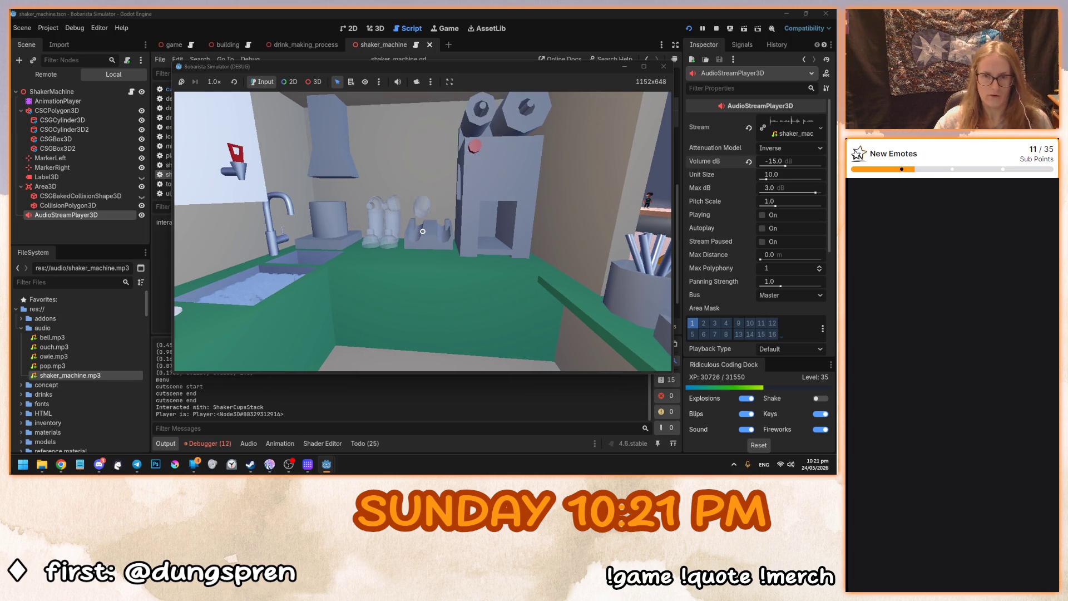
Step: Stop the playtest and review lines 38, 40 and 36 of shaker_machine.gd
key("F8")
left_click(389, 226)
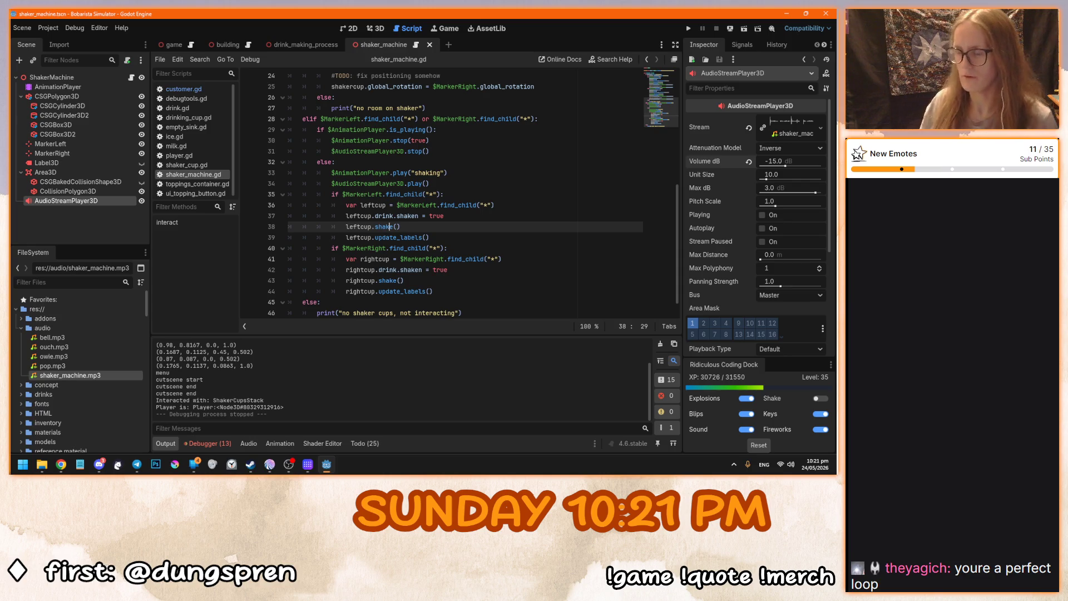
left_click(587, 251)
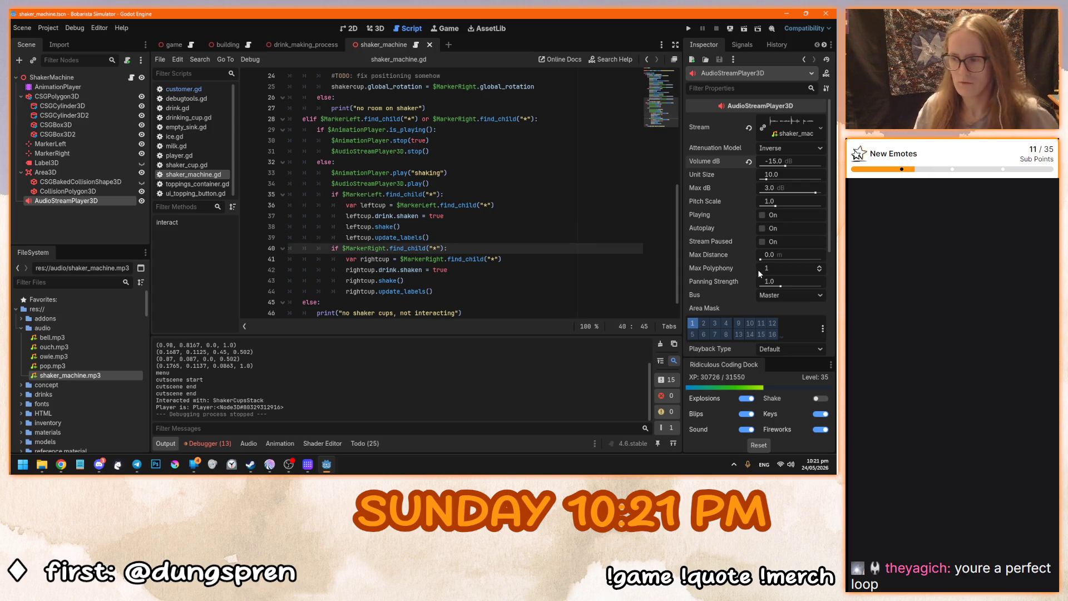
left_click(613, 206)
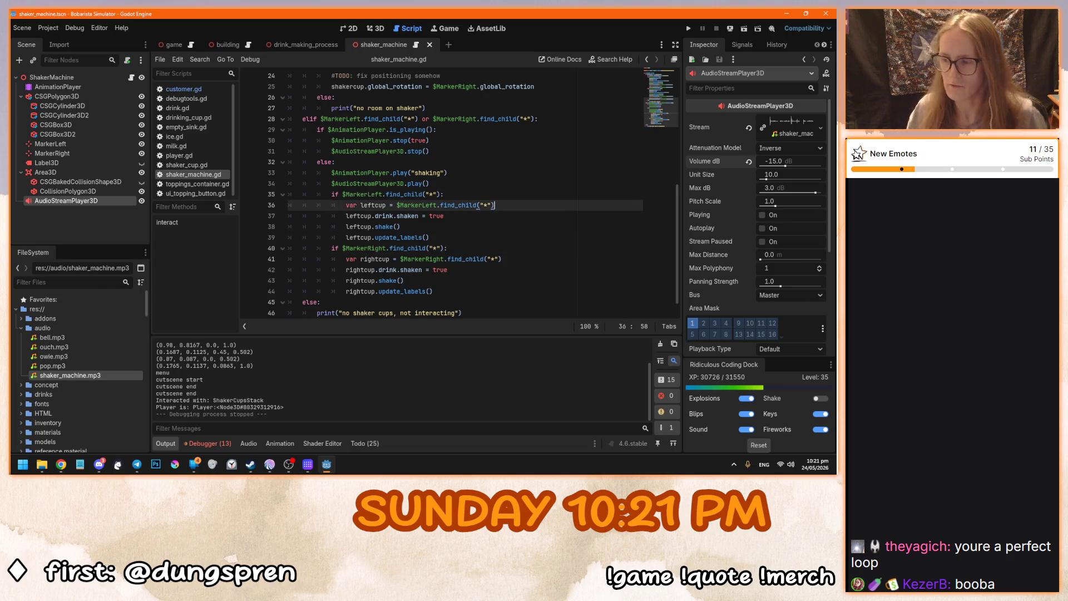